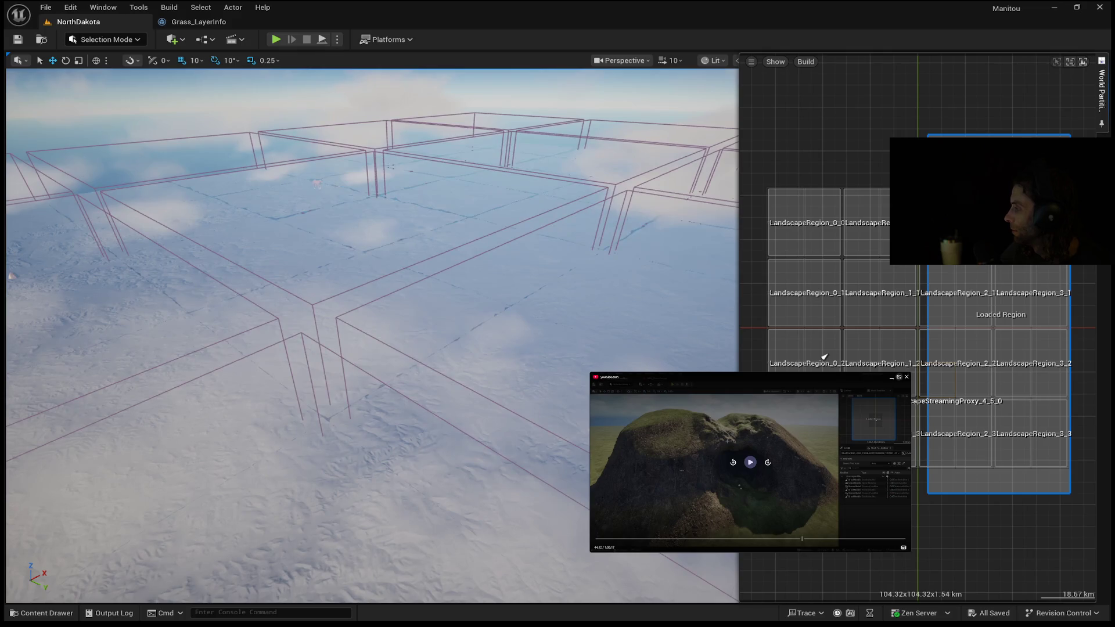
- Focus the viewport on the loaded region from the minimap, then reopen the World Partition tab
double_click(824, 357)
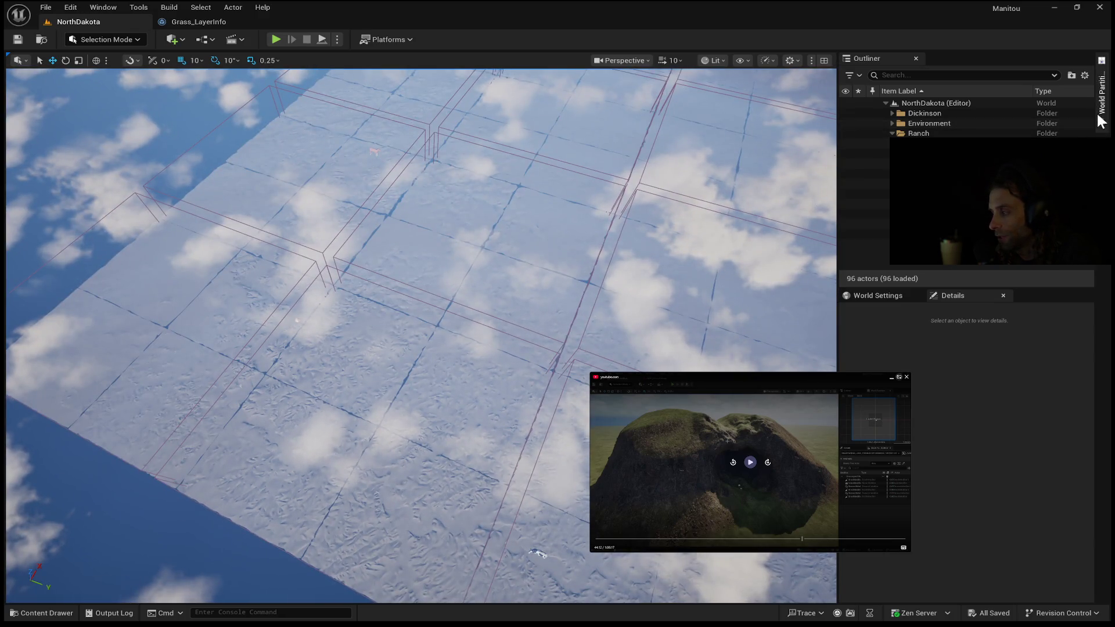
left_click(1101, 106)
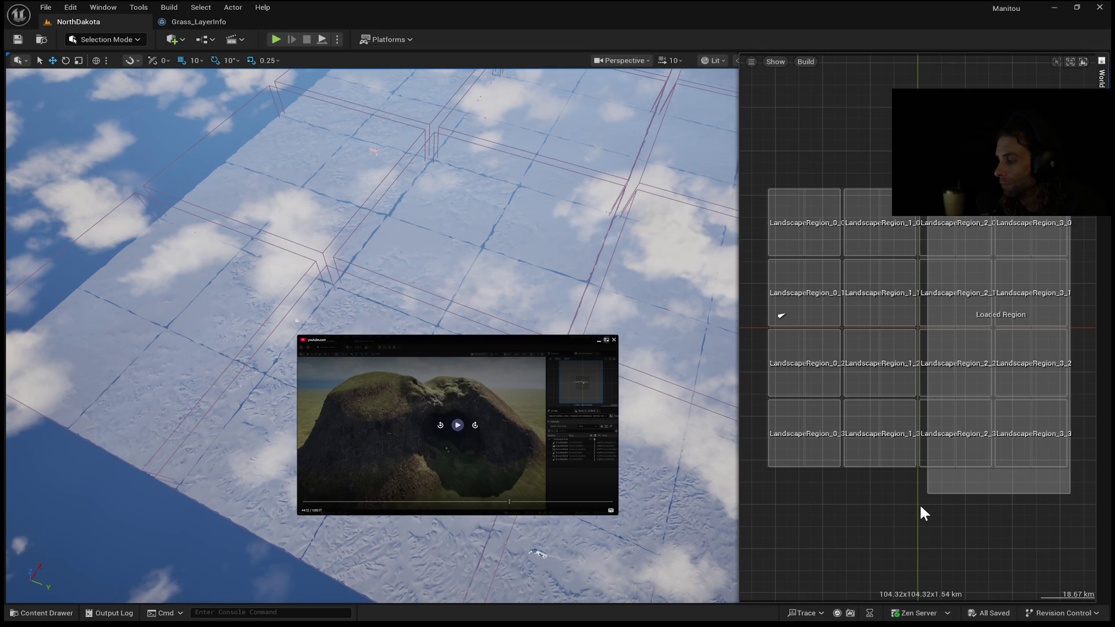
- Close the World Partition map, tilt the view up to the horizon, then reopen the map
left_click(532, 213)
mouse_move(517, 530)
left_mouse_down()
mouse_move(517, 441)
mouse_move(476, 441)
left_mouse_up()
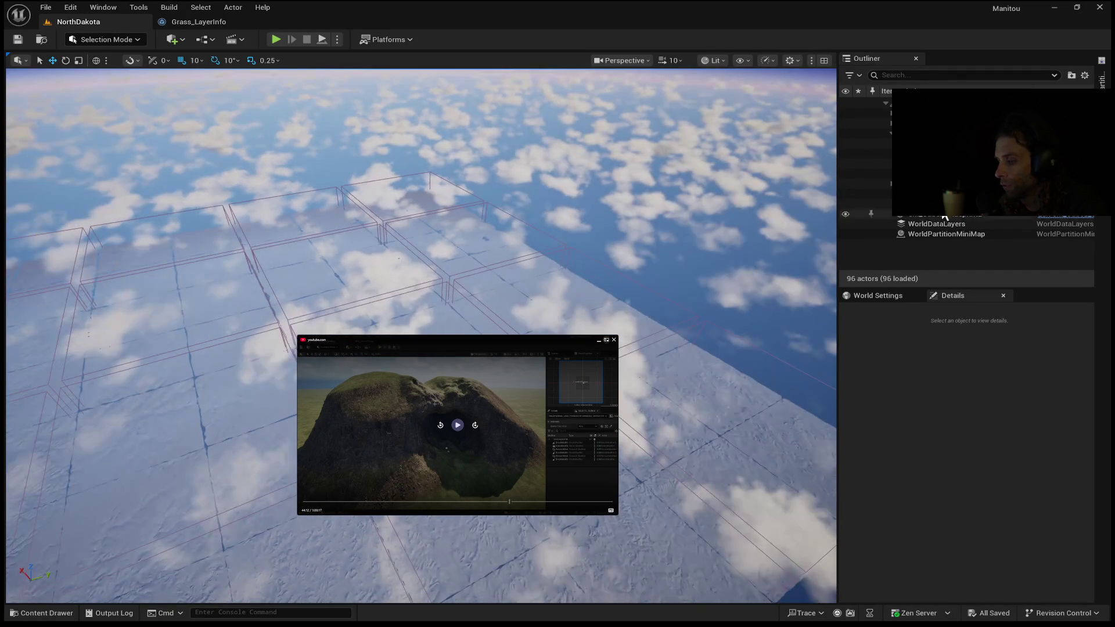
left_click(1102, 73)
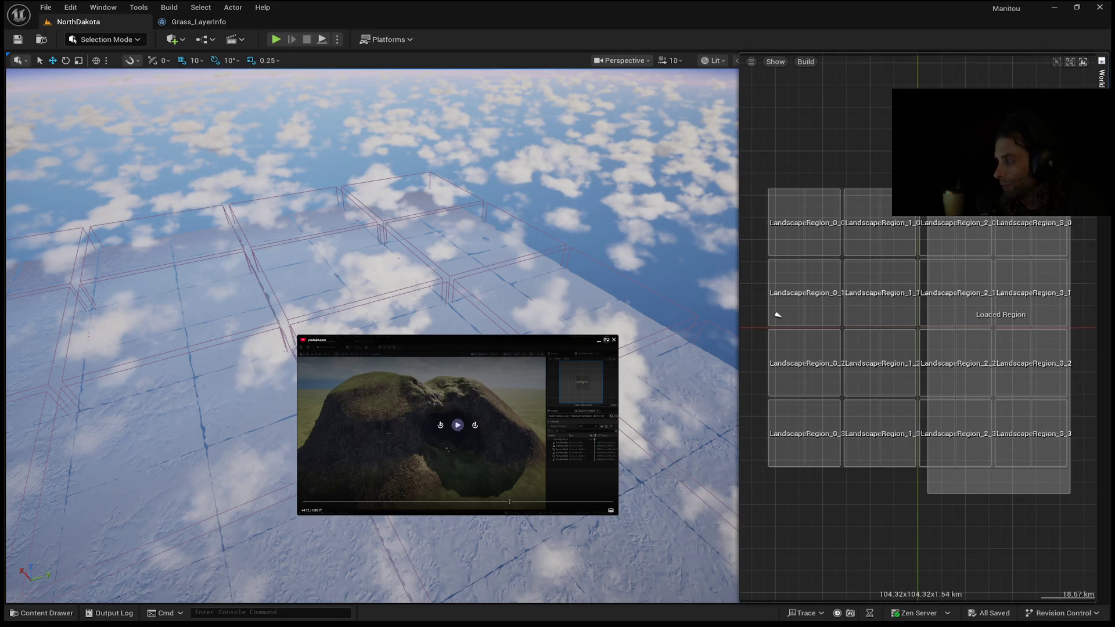
- Toggle loading of LandscapeRegion_1_2, LandscapeRegion_0_3, LandscapeRegion_3_3 and LandscapeRegion_3_2
left_click(867, 426)
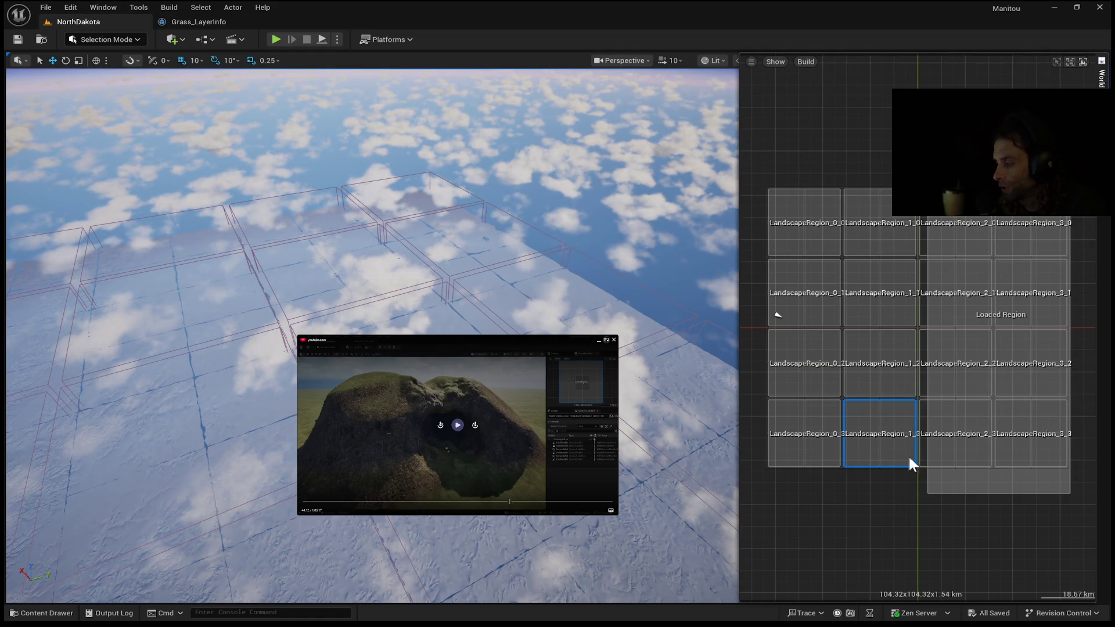
double_click(876, 375)
double_click(836, 433)
double_click(1011, 444)
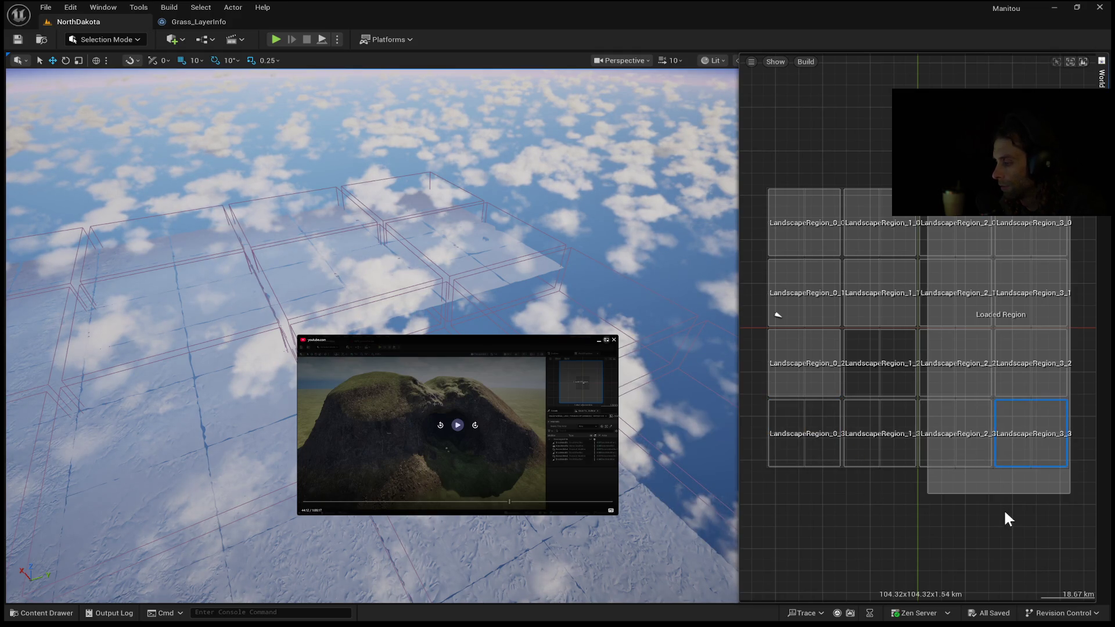
left_click(1034, 372)
double_click(1035, 382)
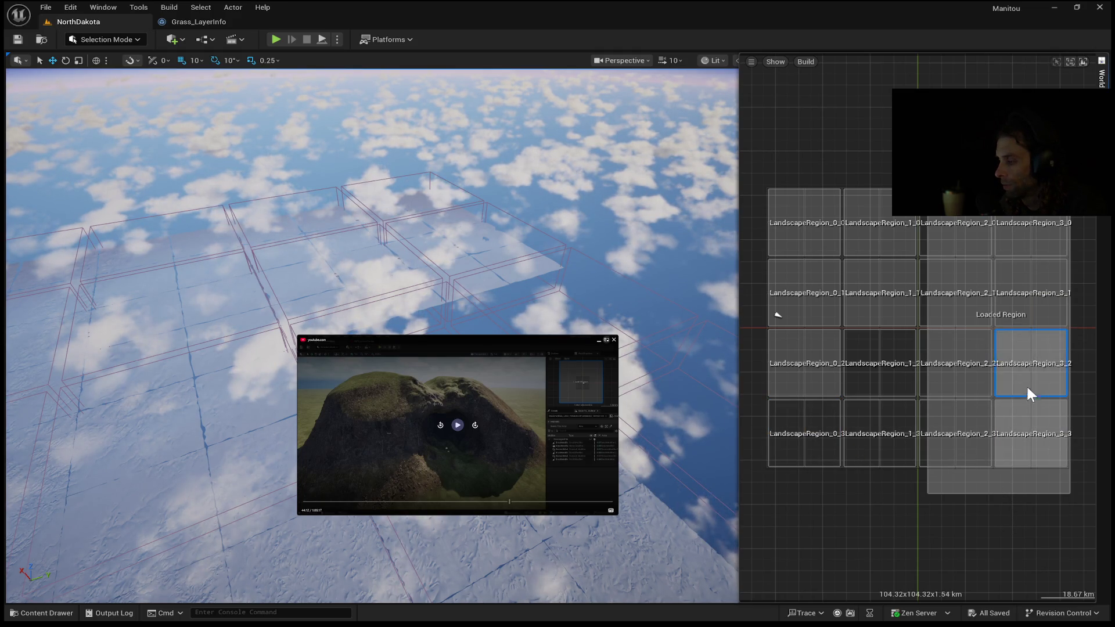
left_click(1019, 309)
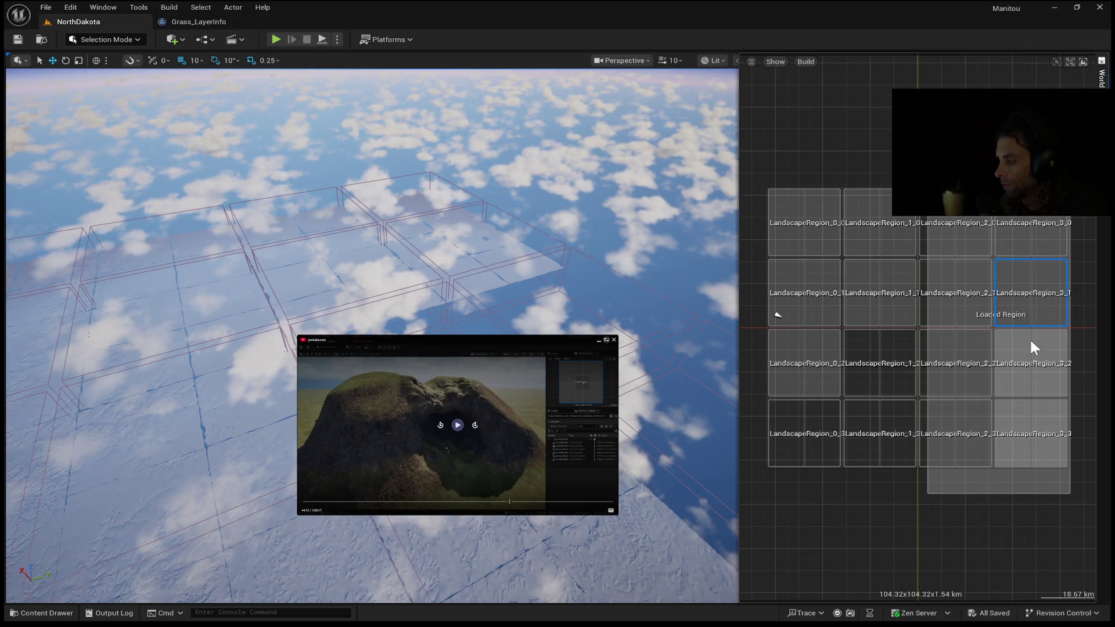
- Marquee-select the column 3 and column 2 region cells, then close the map
mouse_move(1074, 209)
left_mouse_down()
mouse_move(1003, 499)
mouse_move(1032, 446)
mouse_move(1026, 494)
left_mouse_up()
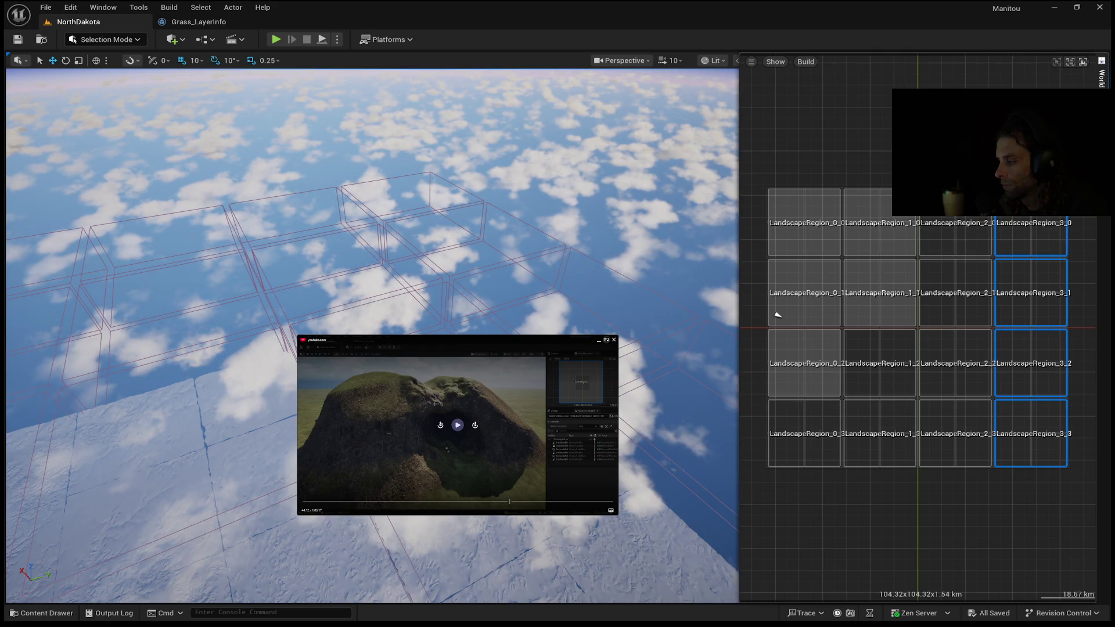
left_click(999, 183)
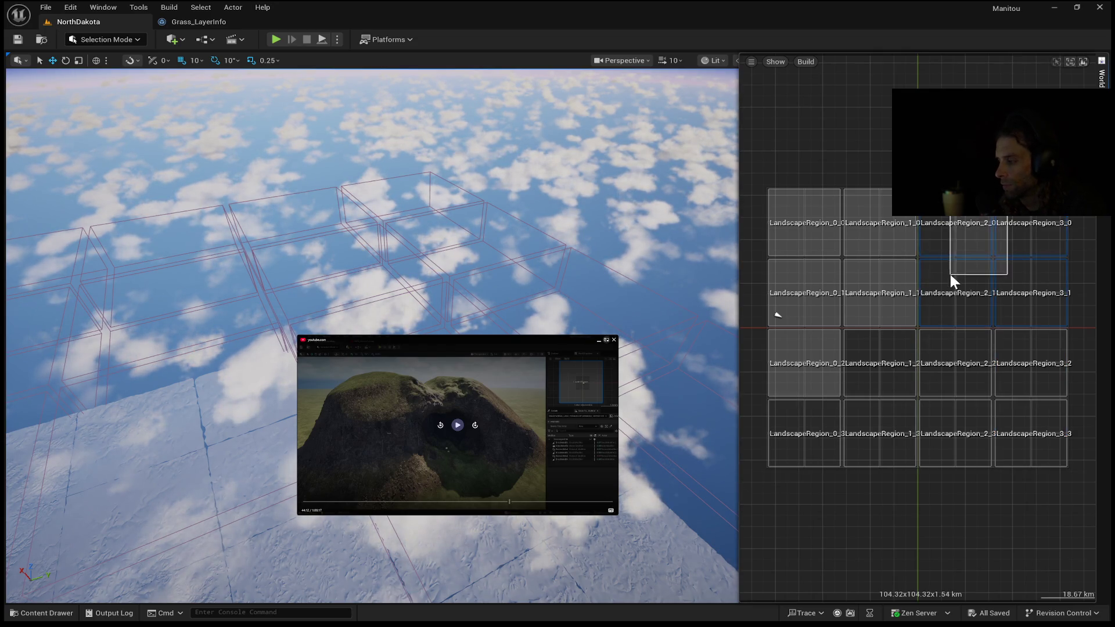
left_click_drag(975, 174, 934, 492)
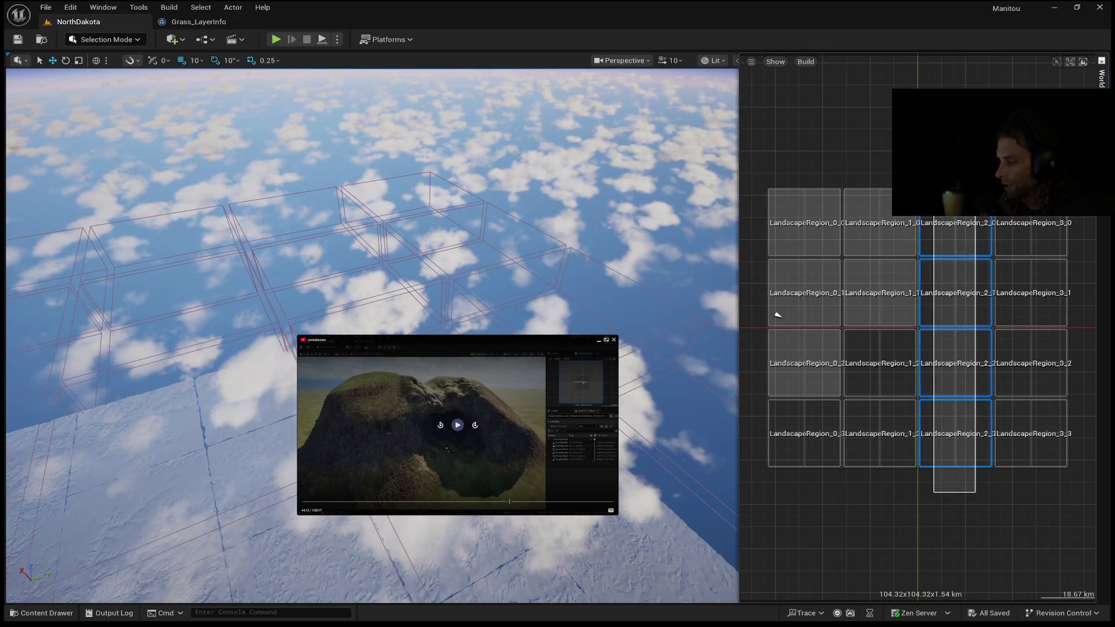
left_click(778, 315)
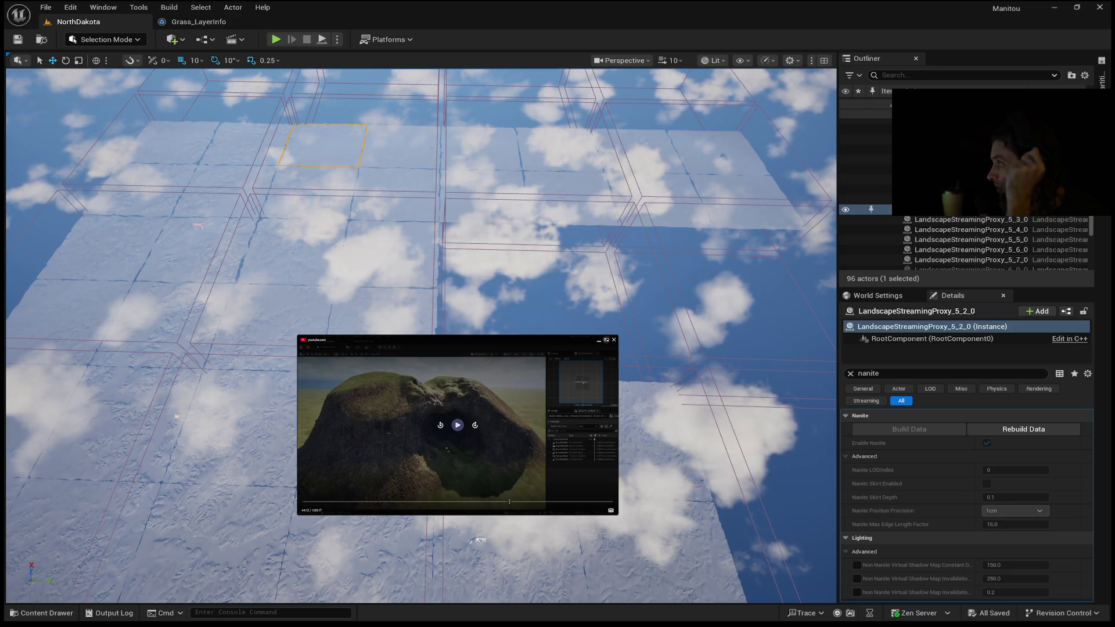
left_click_drag(477, 540, 459, 574)
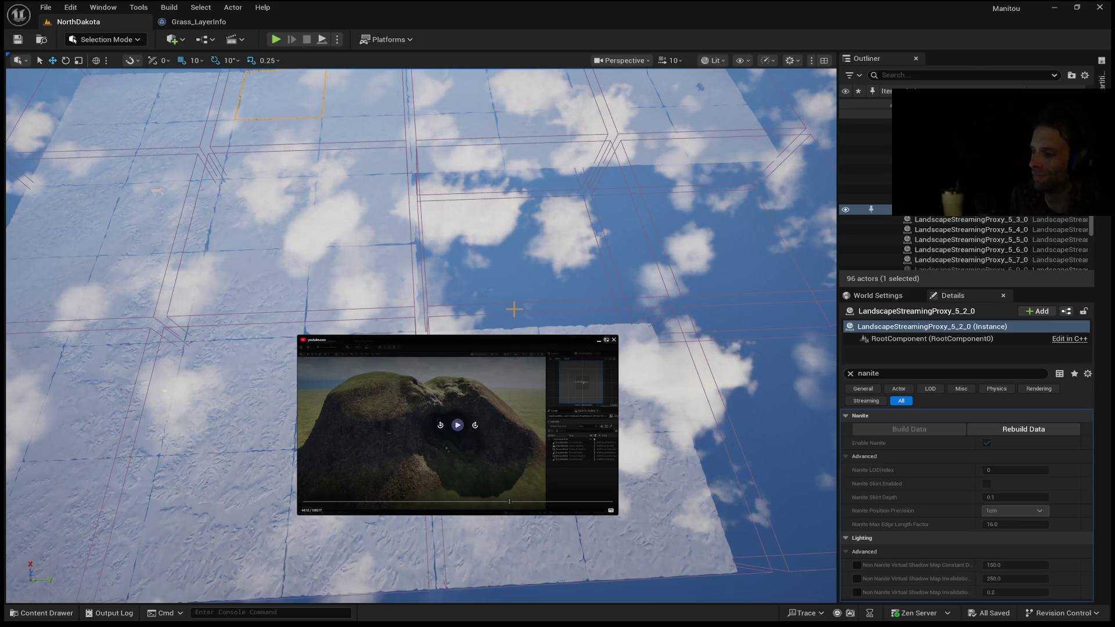
scroll(421, 336, "up", 5)
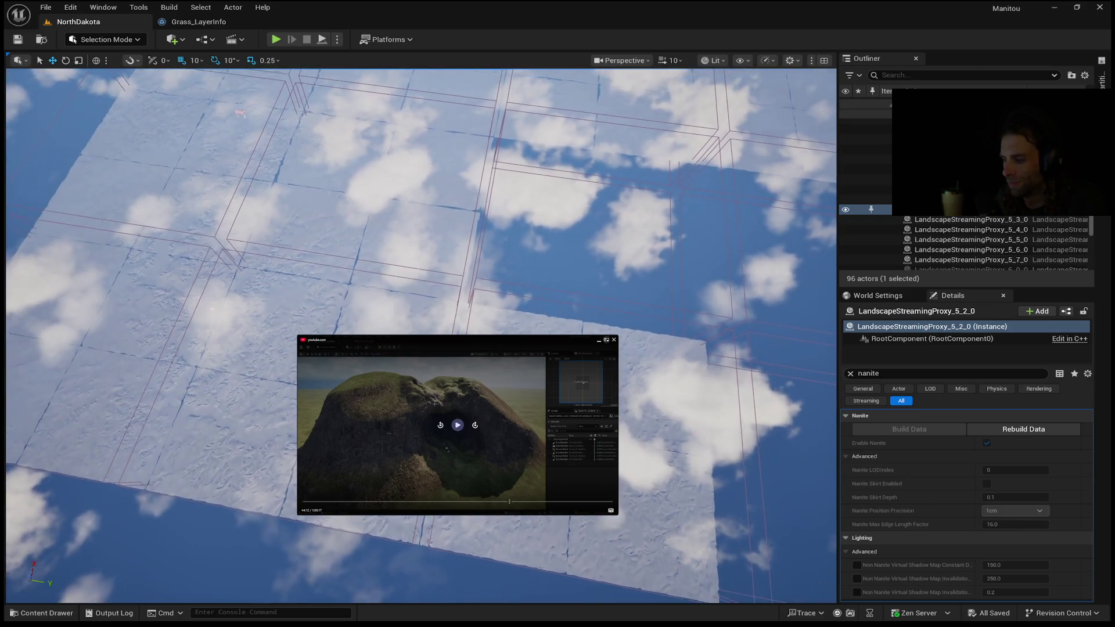
left_click_drag(421, 335, 334, 336)
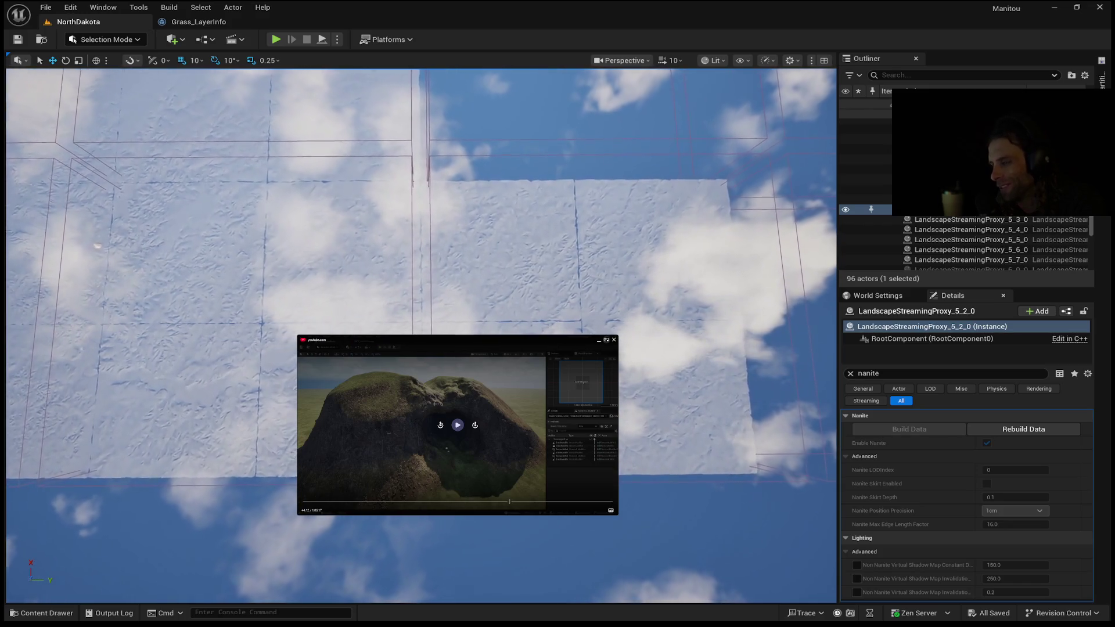
scroll(421, 336, "up", 1)
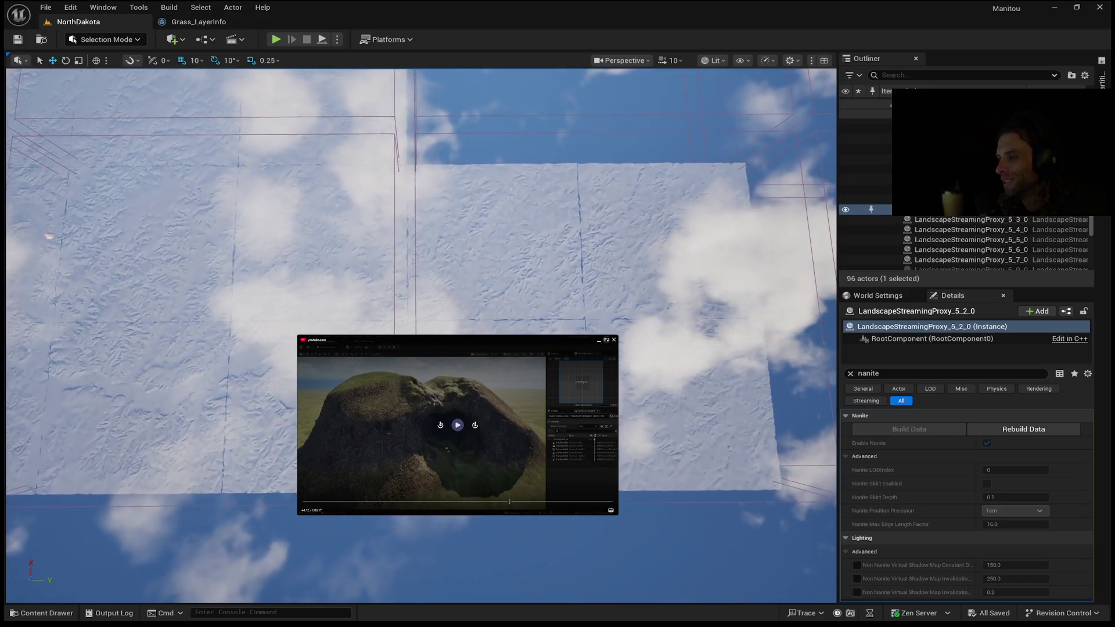
scroll(421, 336, "up", 1)
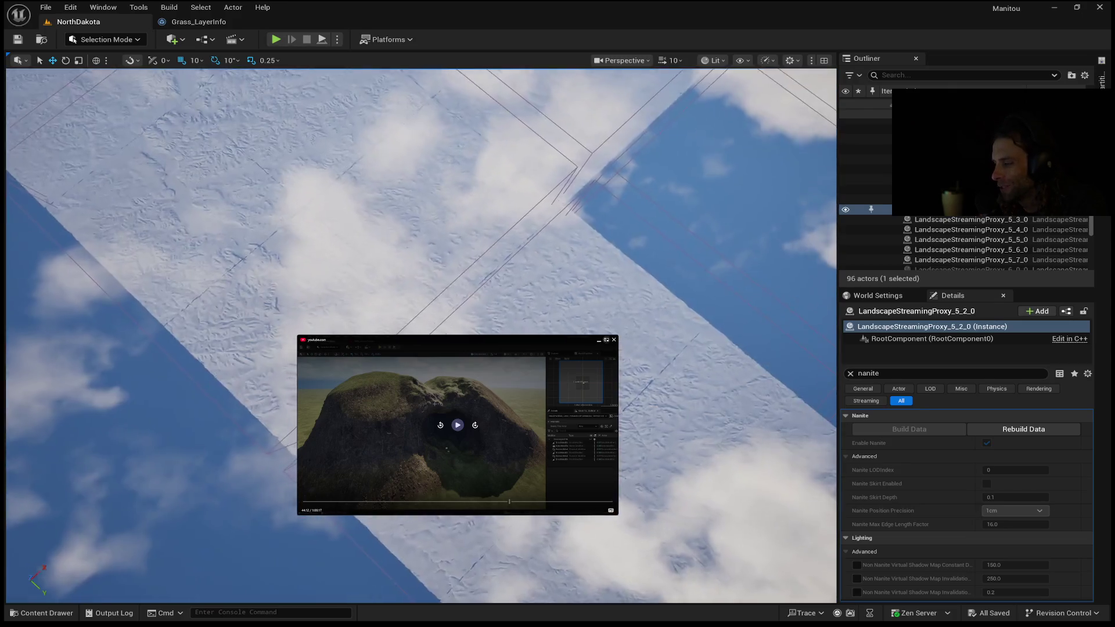
left_click_drag(421, 336, 383, 320)
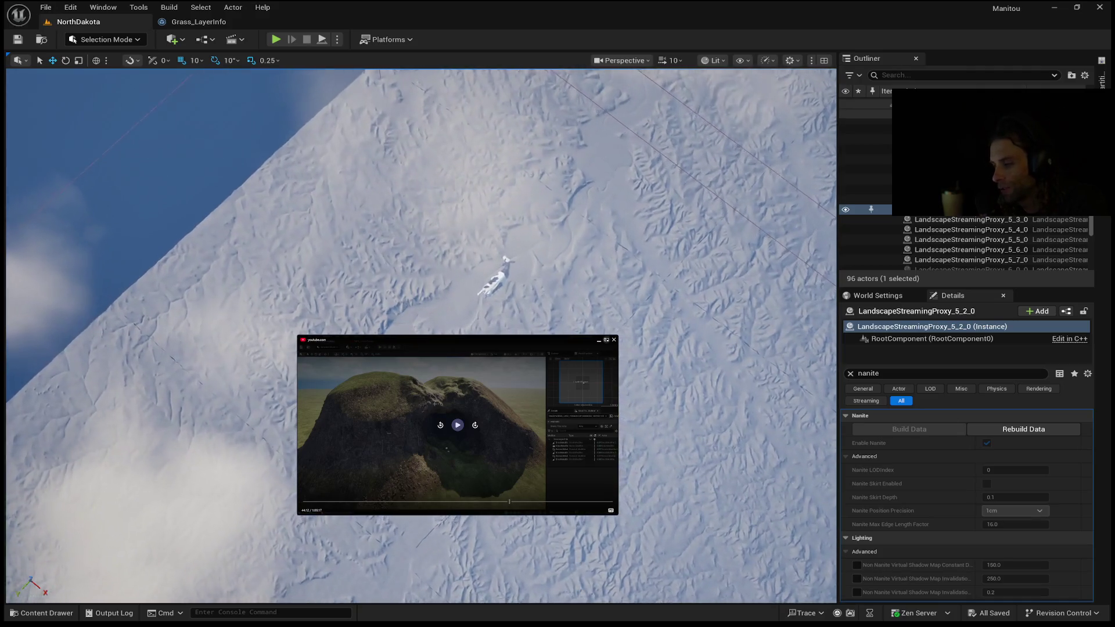
left_click_drag(383, 319, 372, 314)
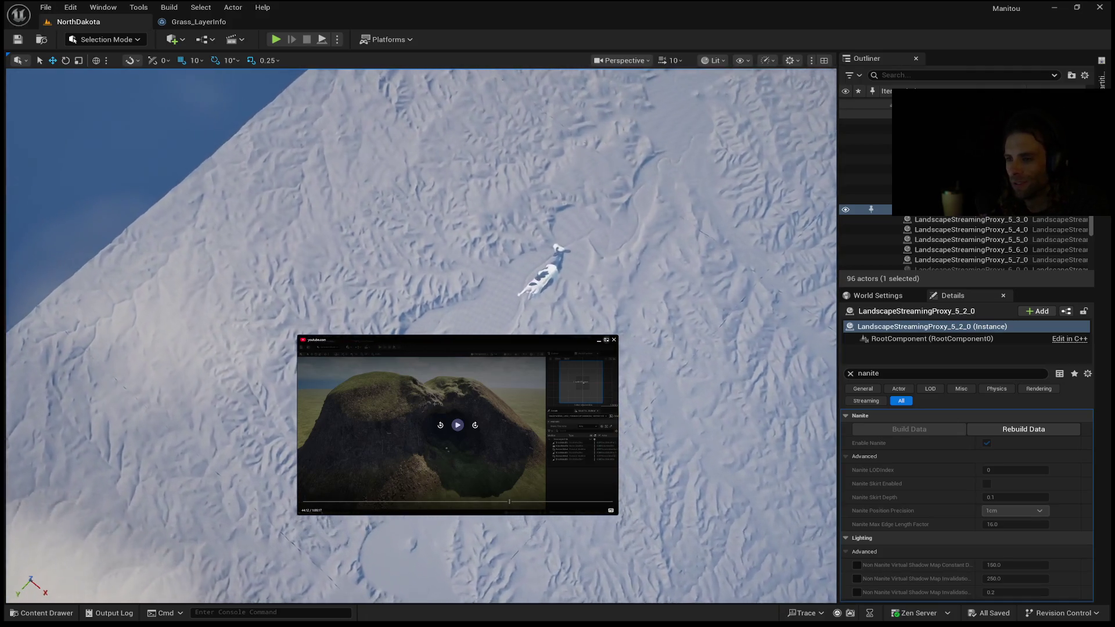
scroll(421, 335, "up", 3)
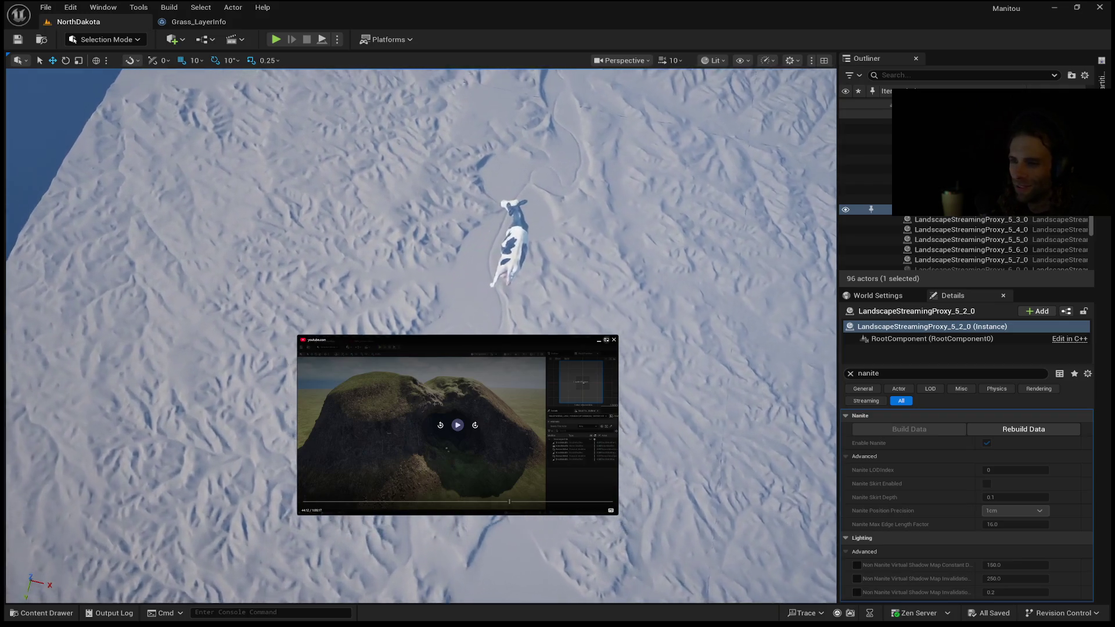
mouse_move(421, 335)
left_mouse_down()
mouse_move(421, 313)
mouse_move(568, 302)
mouse_move(568, 209)
mouse_move(579, 209)
left_mouse_up()
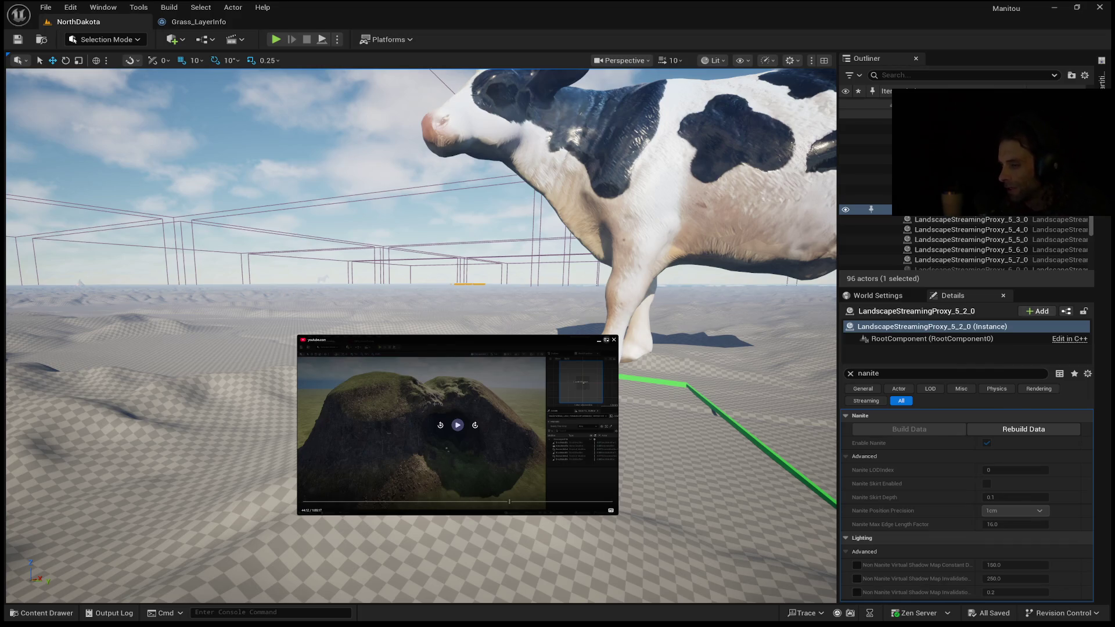
left_click(46, 7)
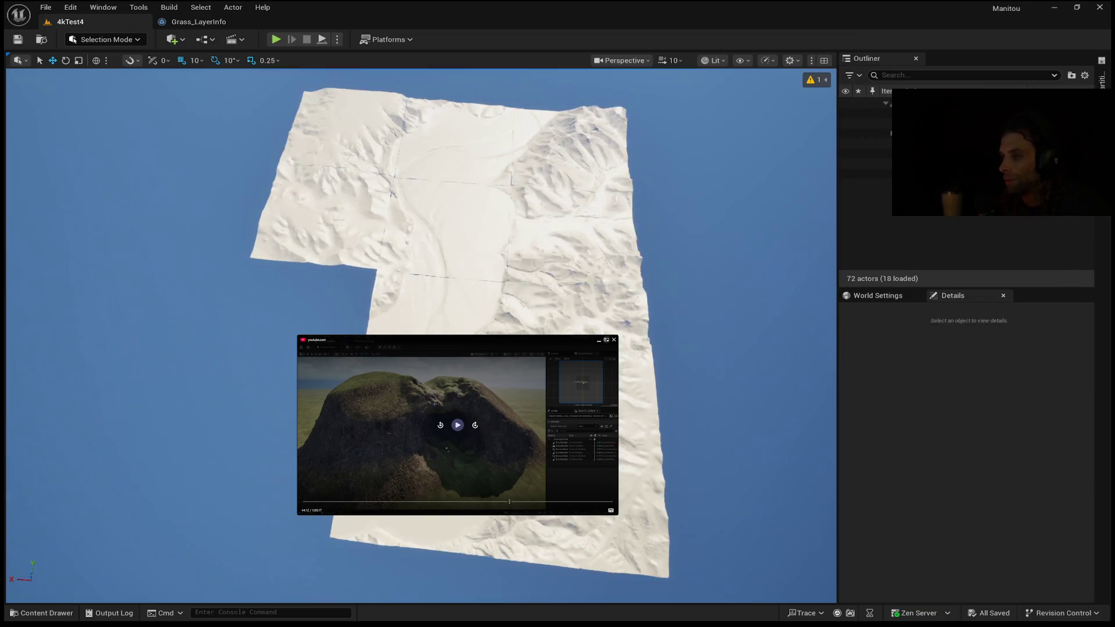
- Fly toward the 4kTest4 terrain and enter Landscape Mode's Manage tools with Shift+2
scroll(421, 232, "up", 10)
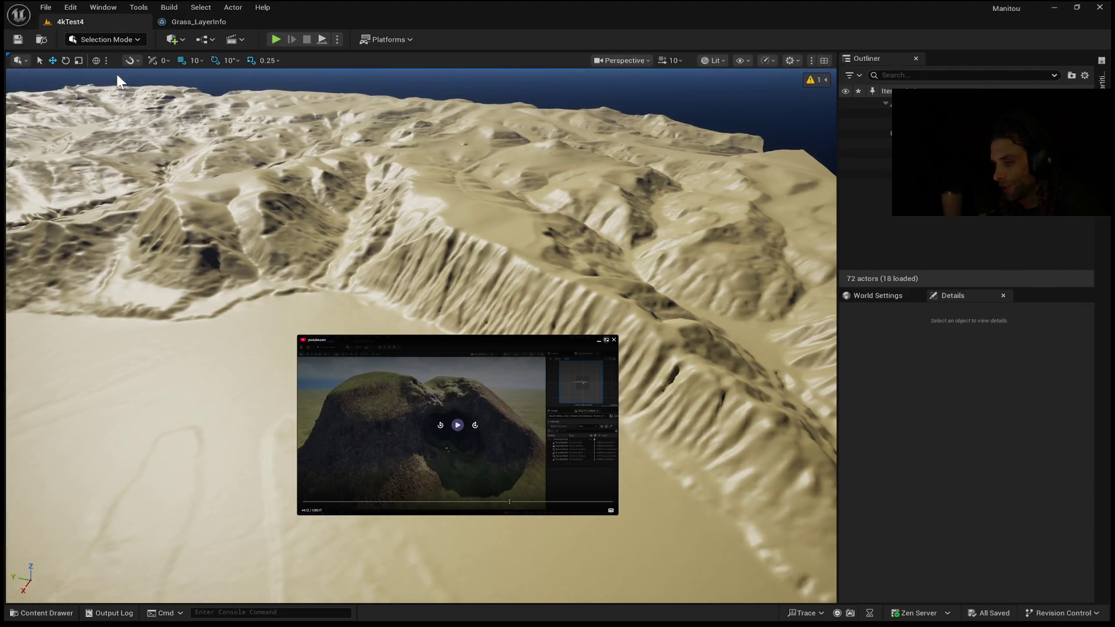
key("shift+2")
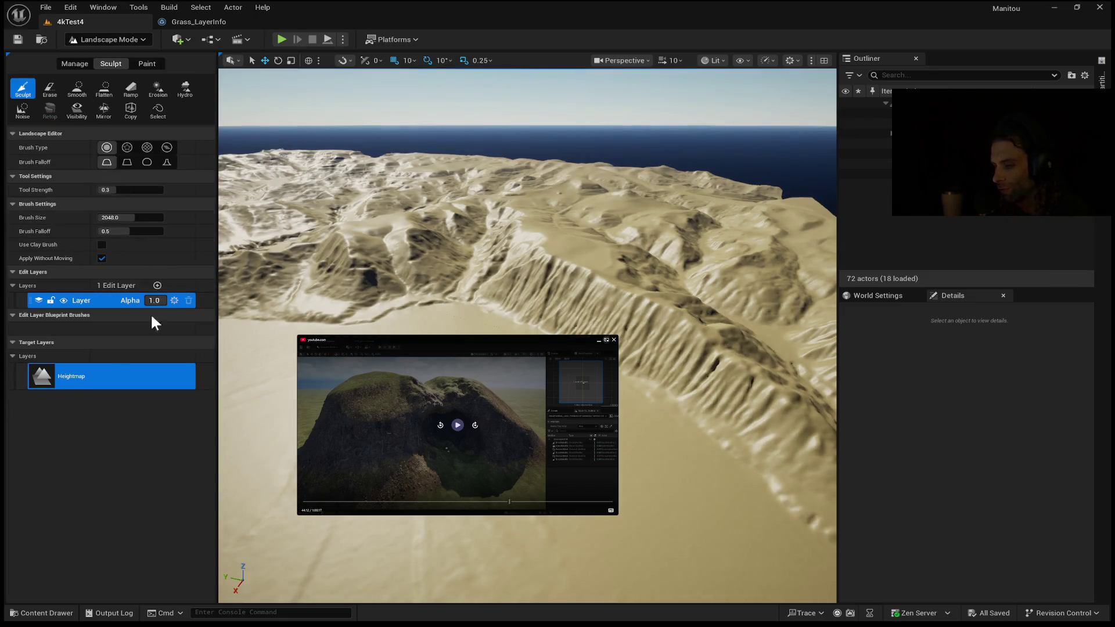
left_click(75, 64)
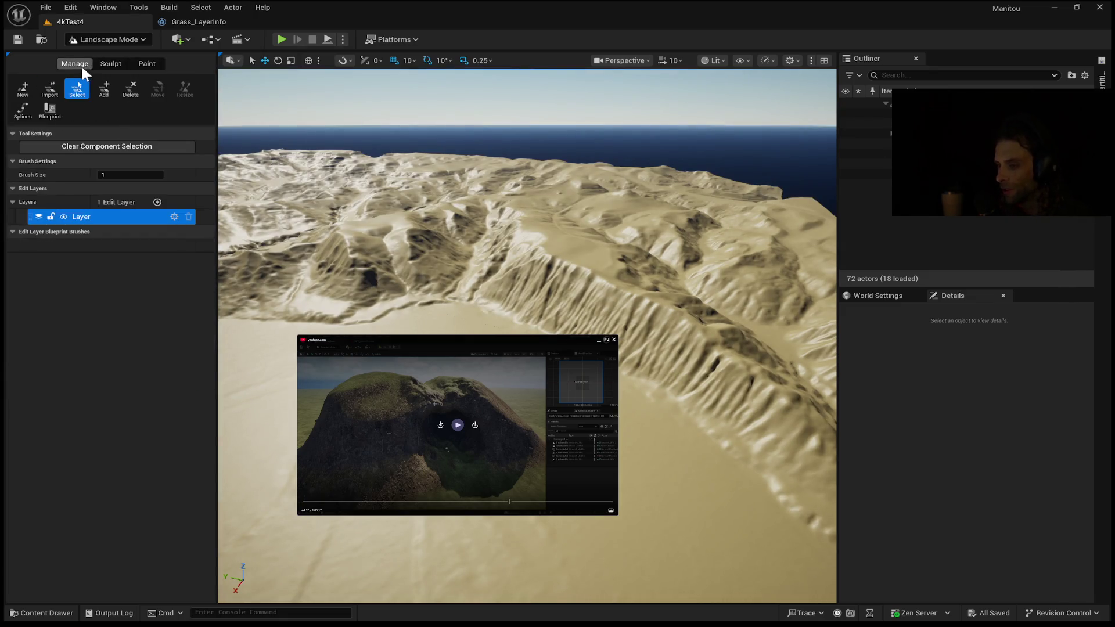
- Switch to Paint and open FLOWDIRX4081 from the Content Drawer in the texture editor
left_click(133, 63)
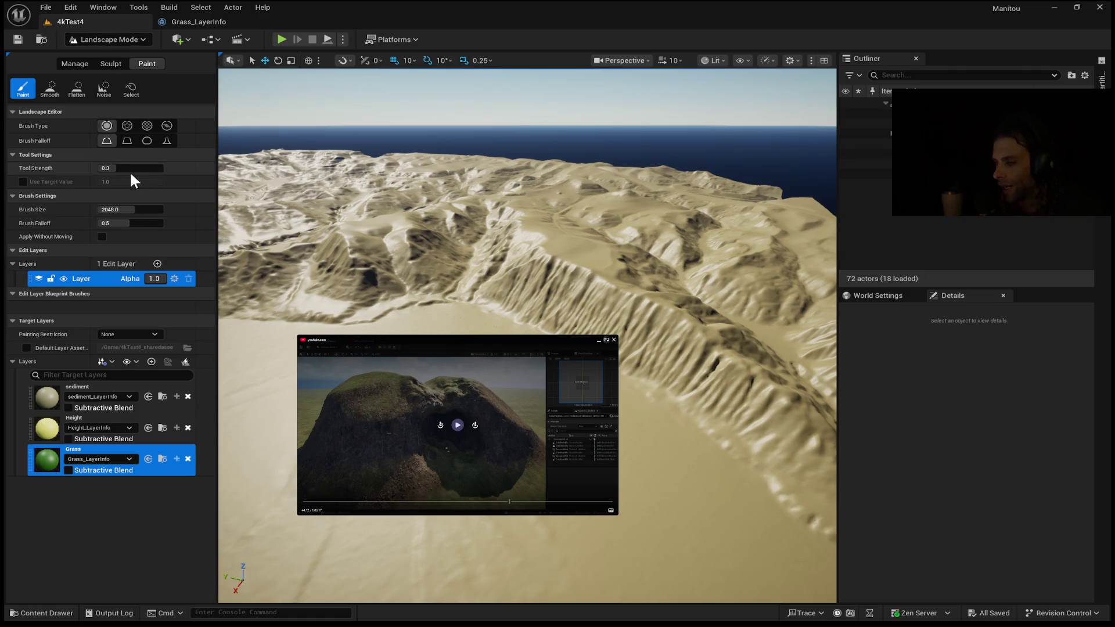
left_click(77, 607)
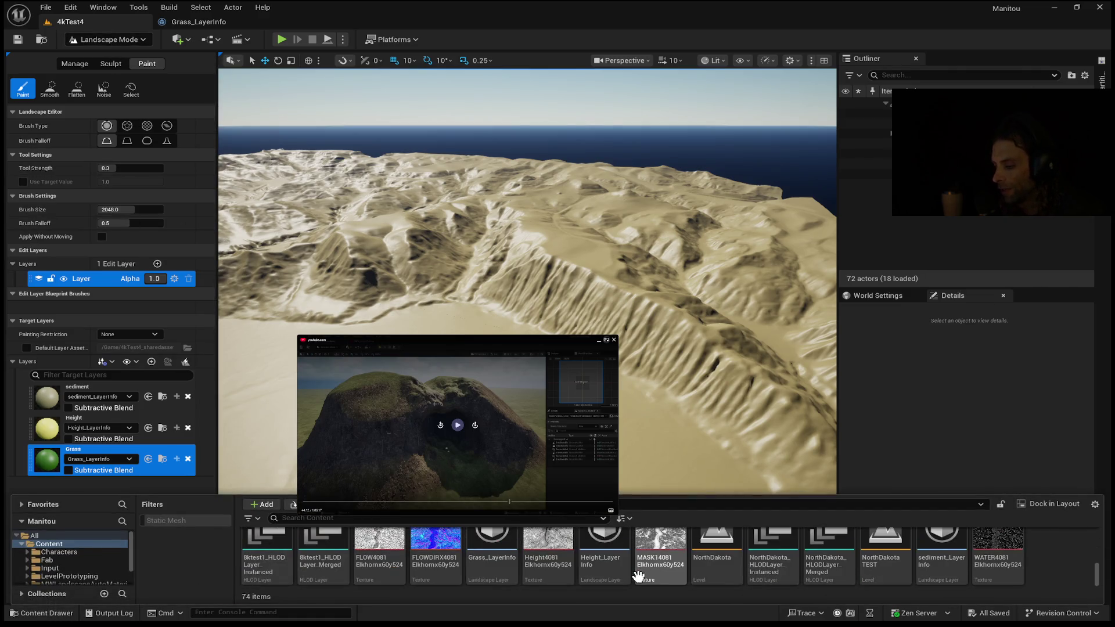
double_click(430, 541)
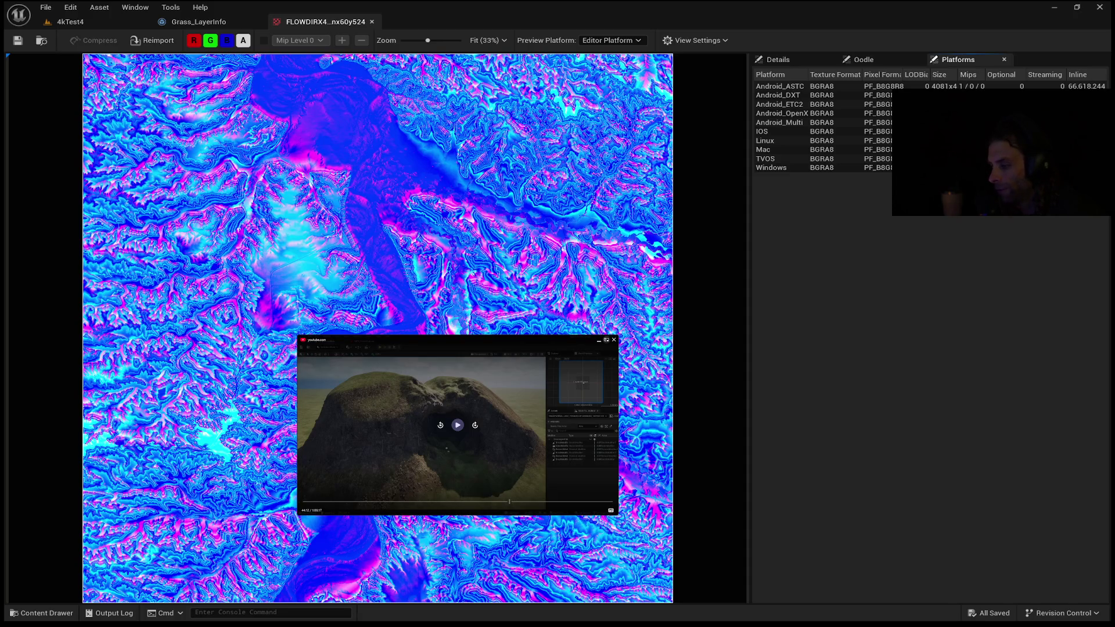
- Back on 4kTest4, pick the Height paint layer, then select FLOW4081 in the Content Drawer
left_click(71, 20)
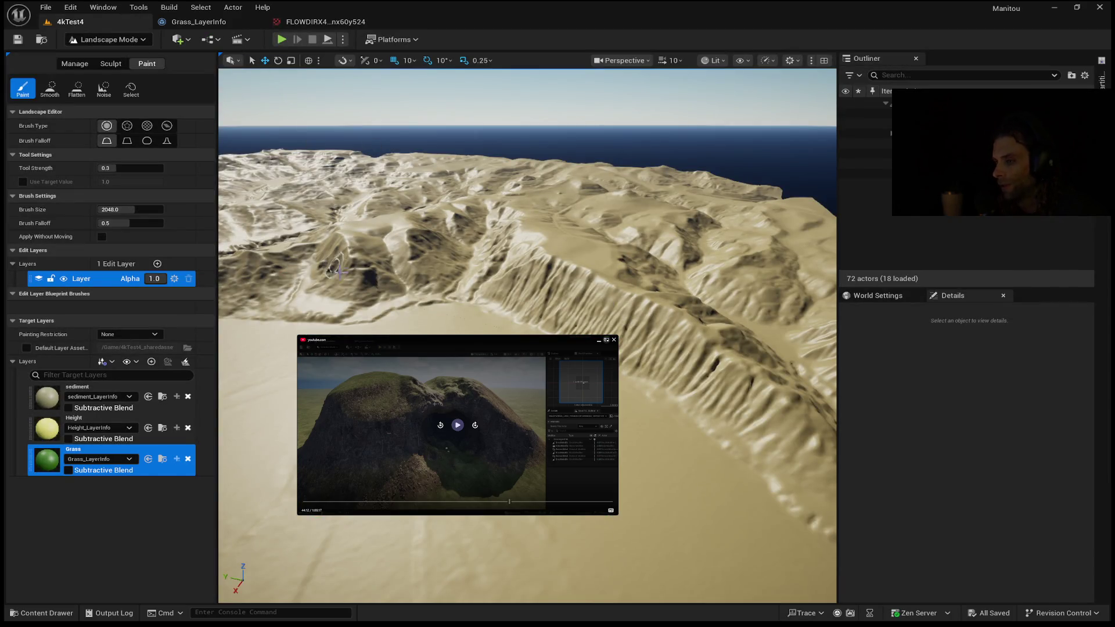
left_click(166, 436)
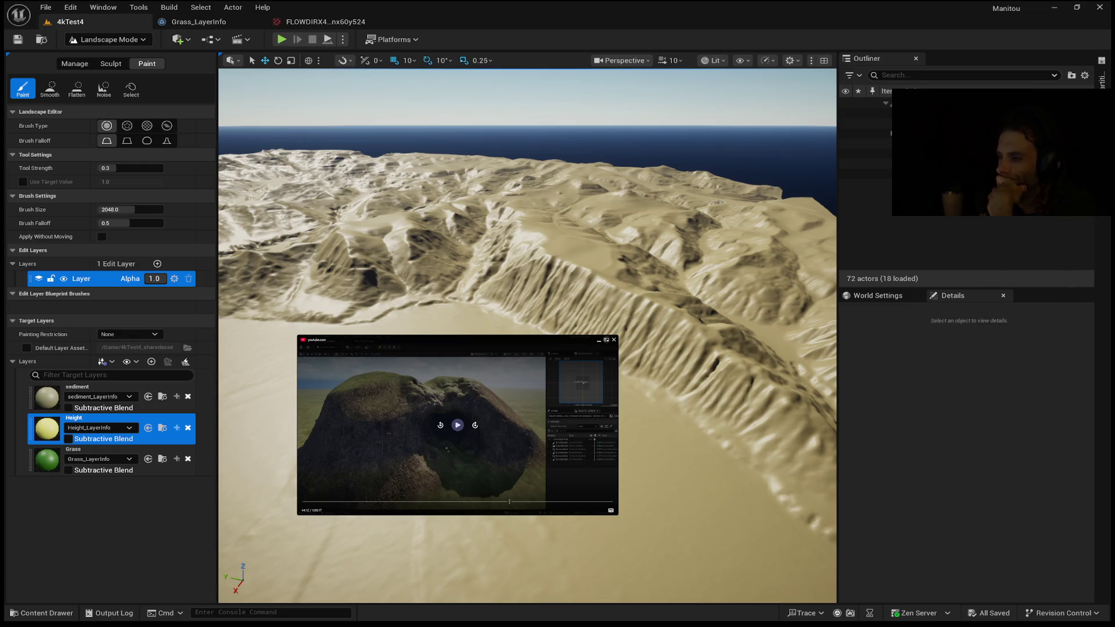
left_click(333, 22)
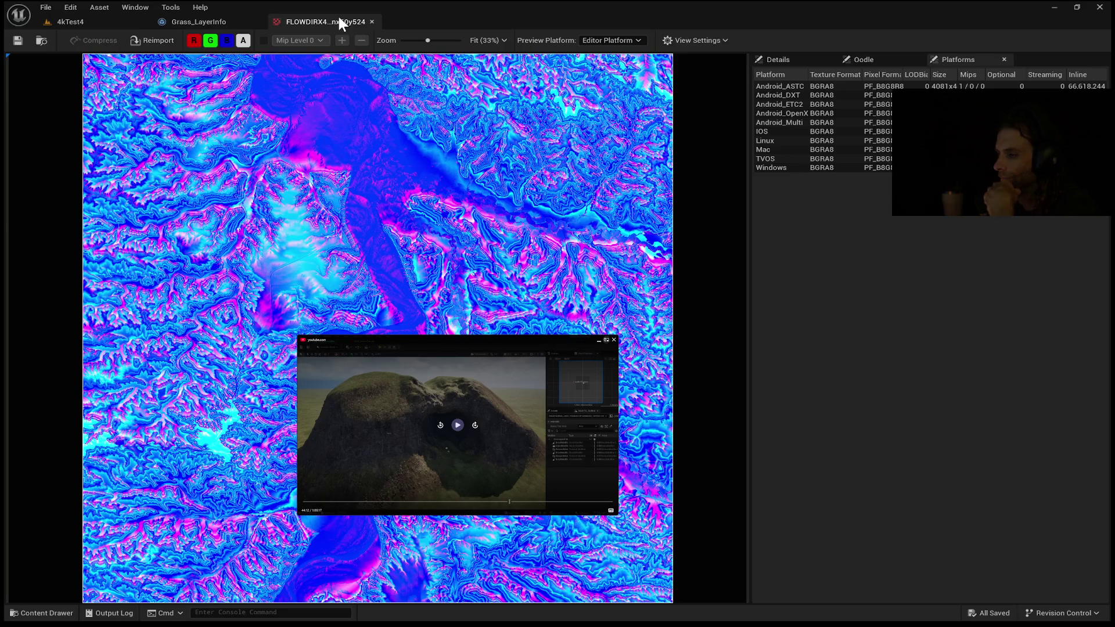
left_click(232, 17)
left_click(96, 24)
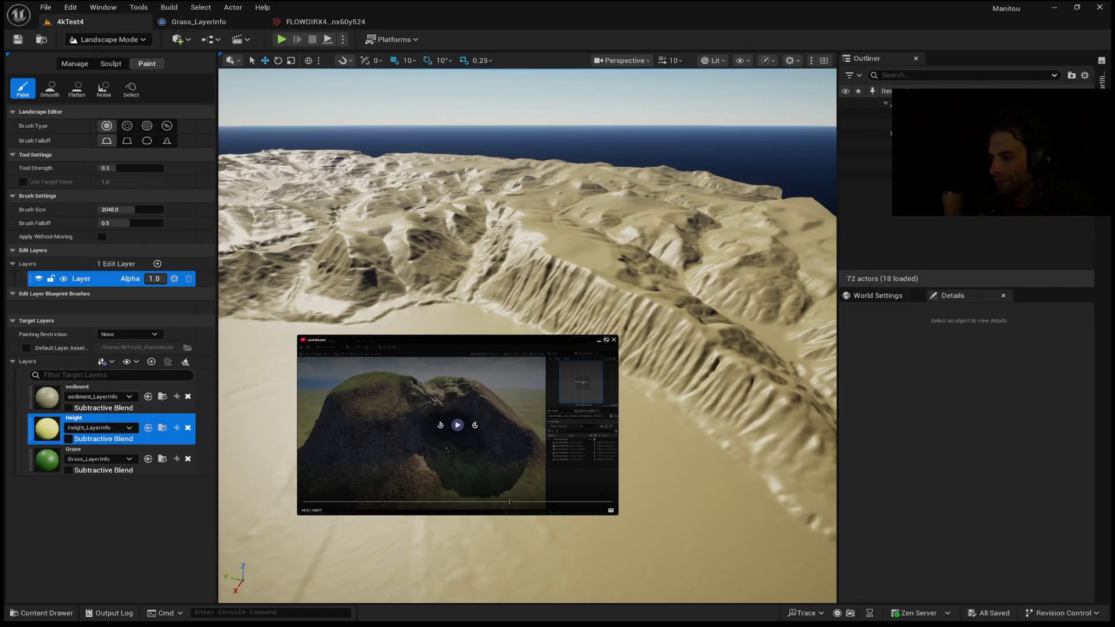
left_click(46, 612)
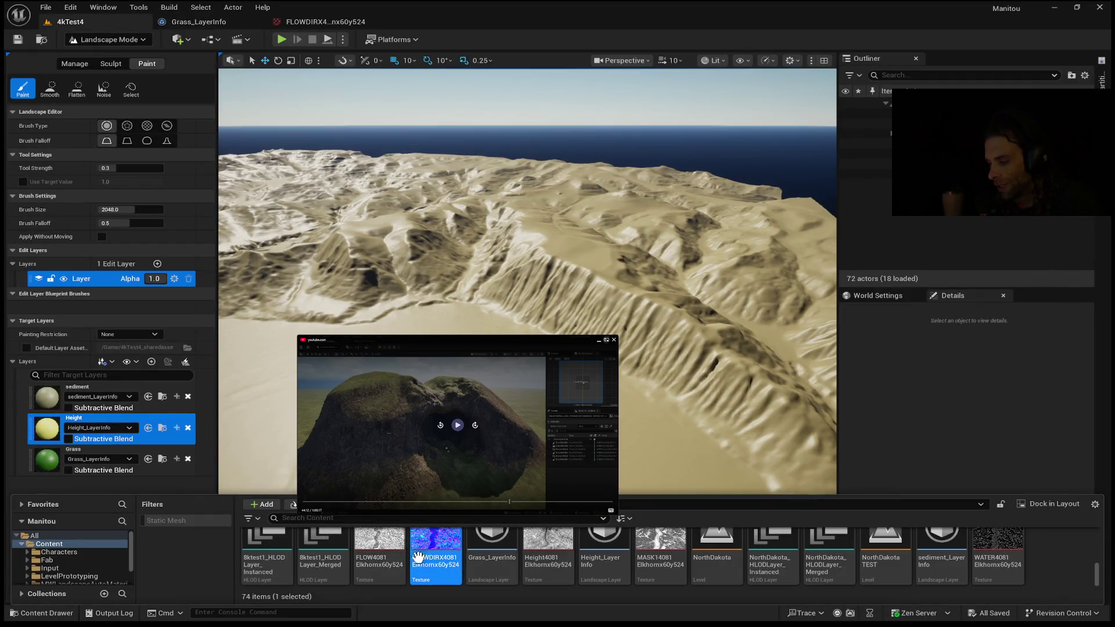
left_click(377, 554)
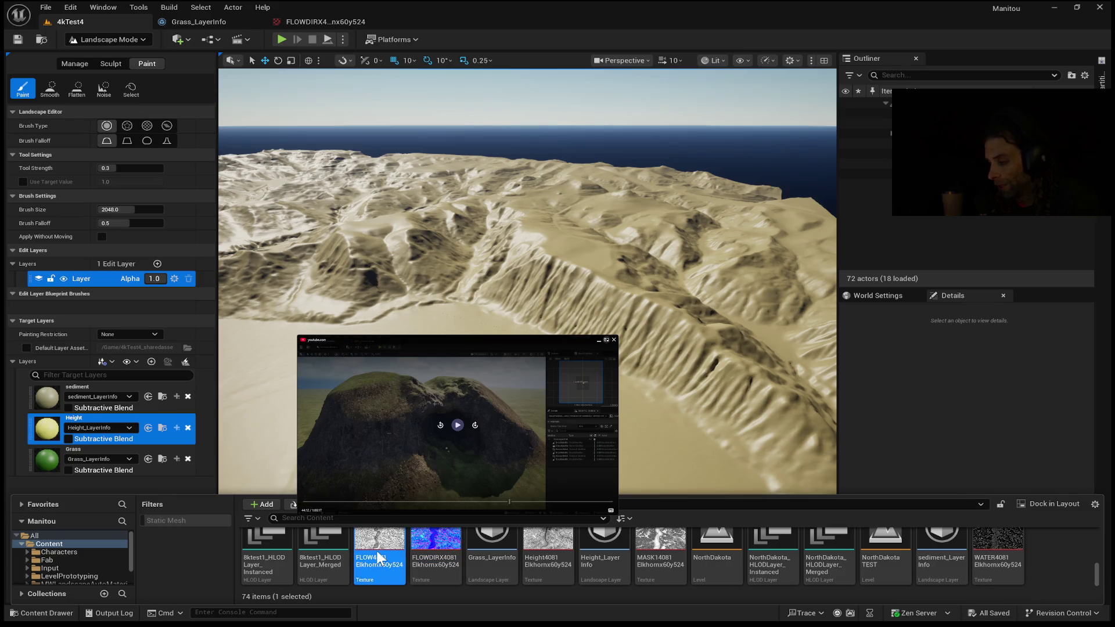
- Close the Content Drawer, choose the Grass paint layer, and switch to the Manage Import tool
key("ctrl+space")
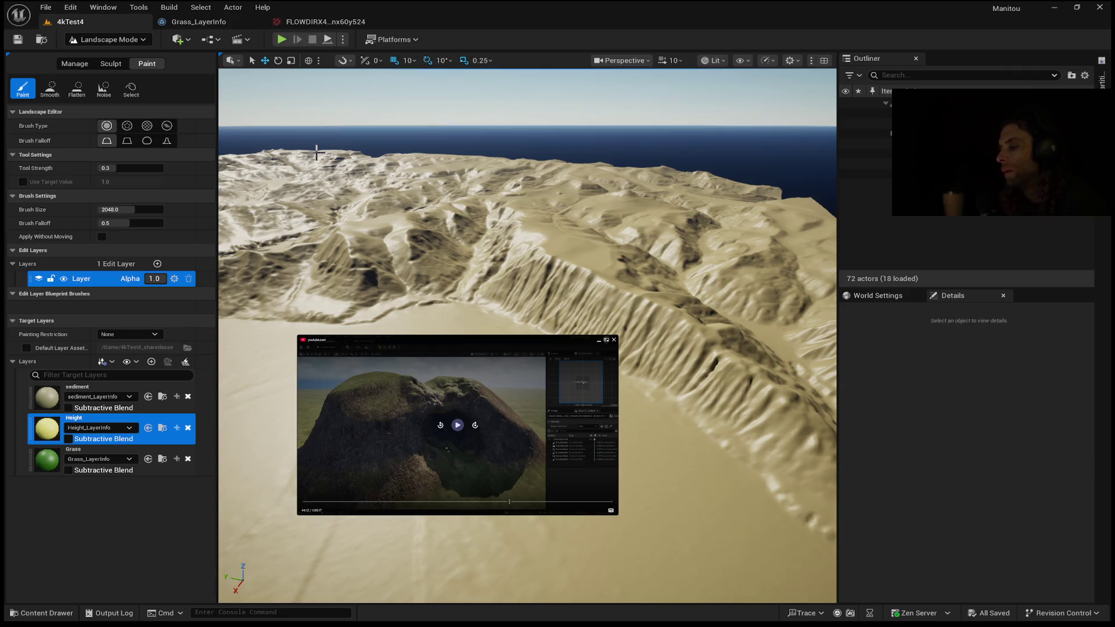
left_click(168, 464)
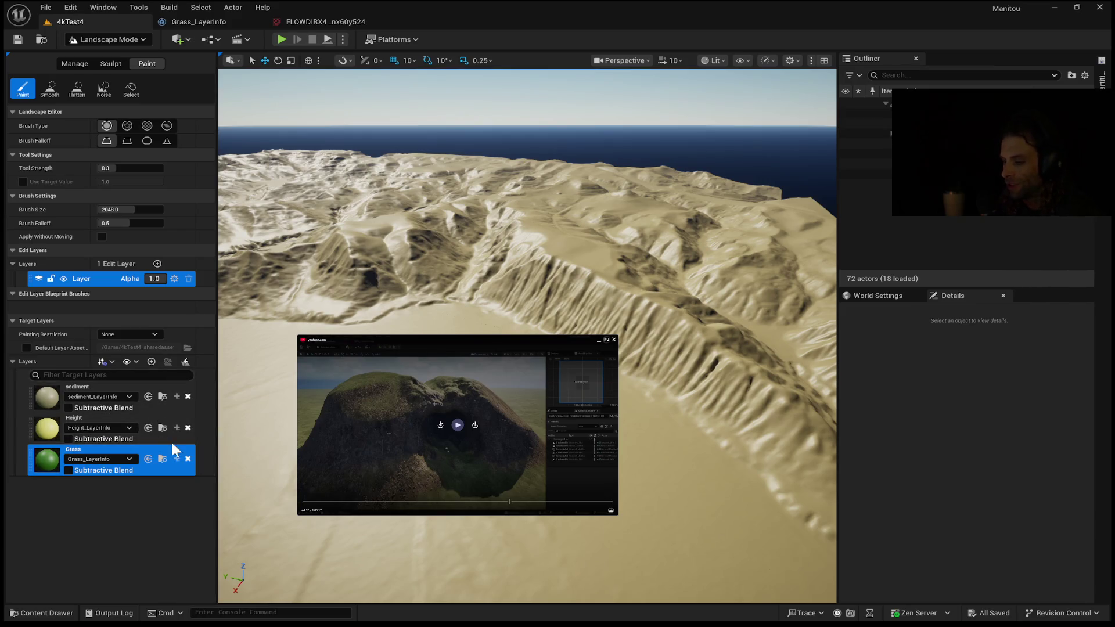
key("shift+1")
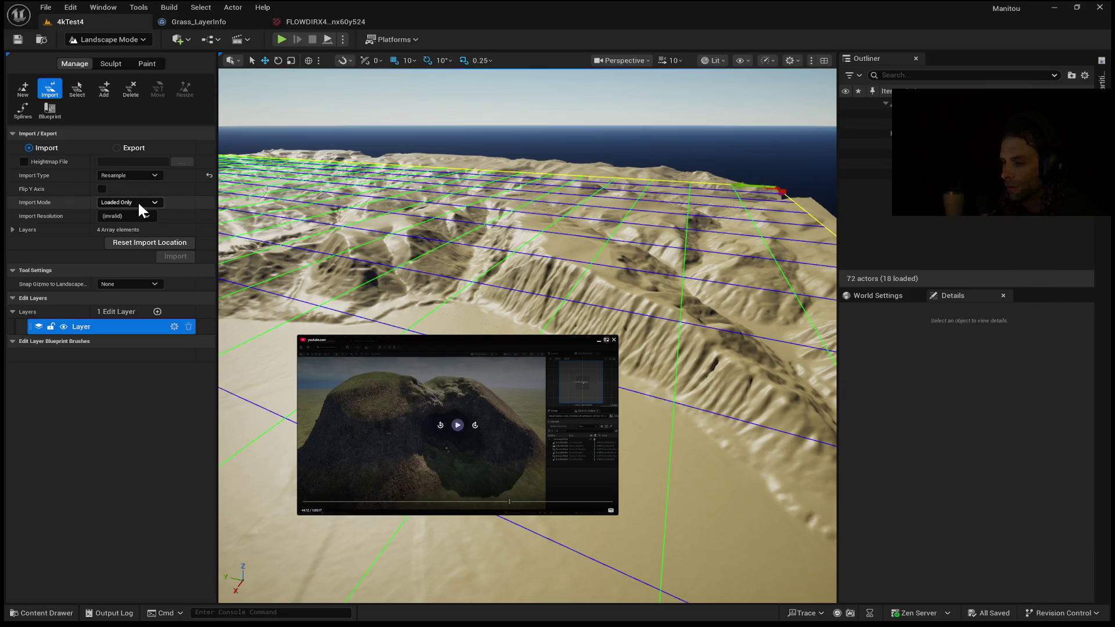
- Change the heightmap import type to Subregion then back to Original, and look down on the terrain
left_click(136, 175)
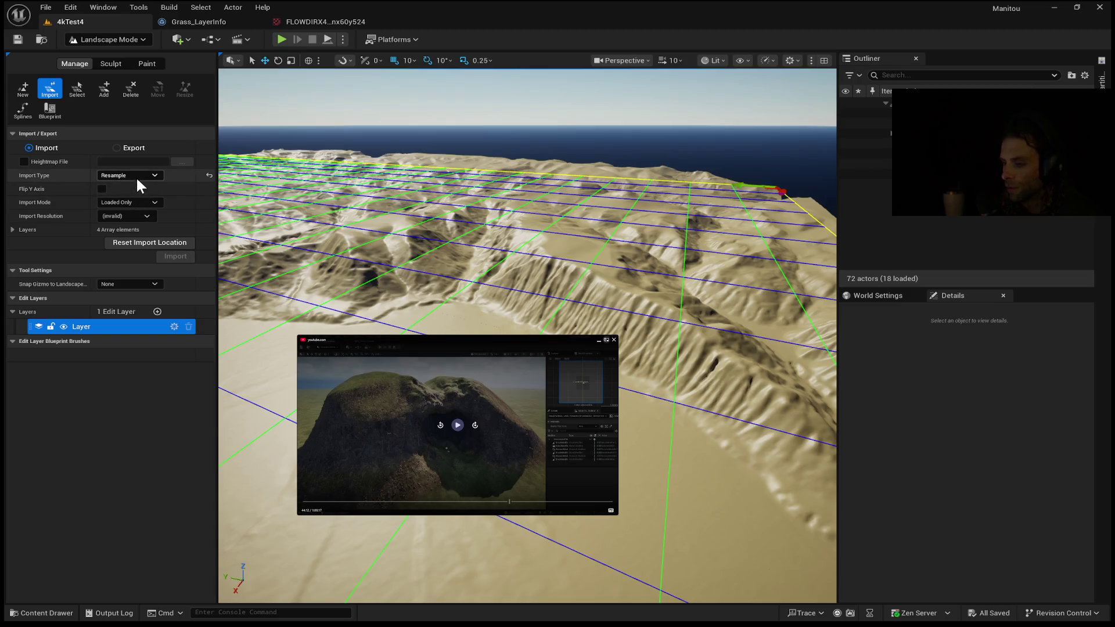
left_click(131, 190)
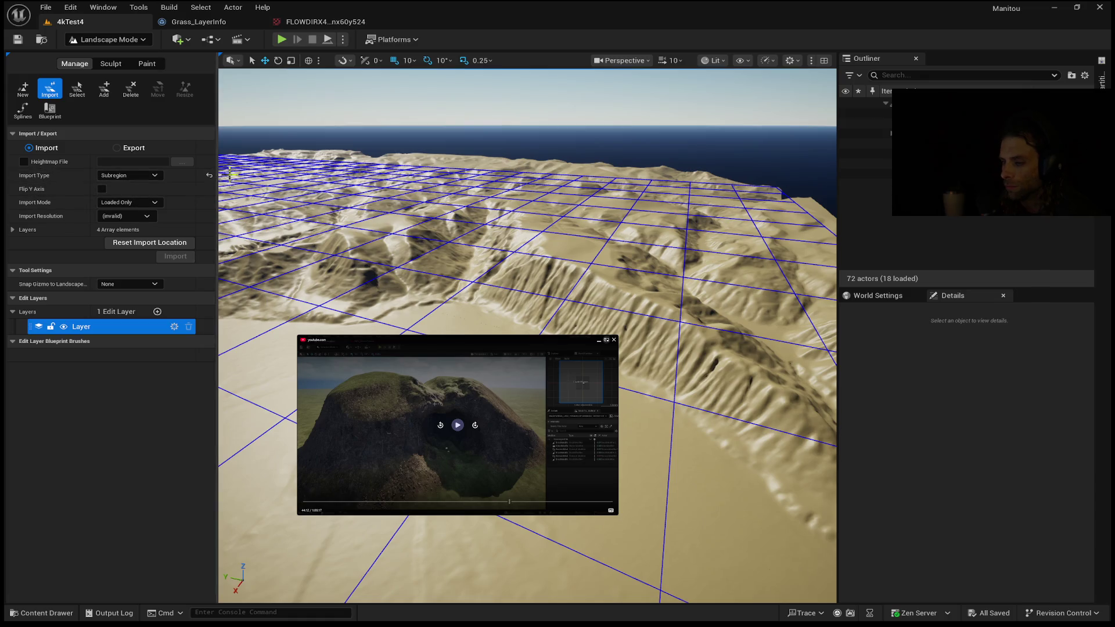
left_click(283, 216)
mouse_move(283, 216)
left_mouse_down()
mouse_move(271, 297)
mouse_move(782, 124)
left_mouse_up()
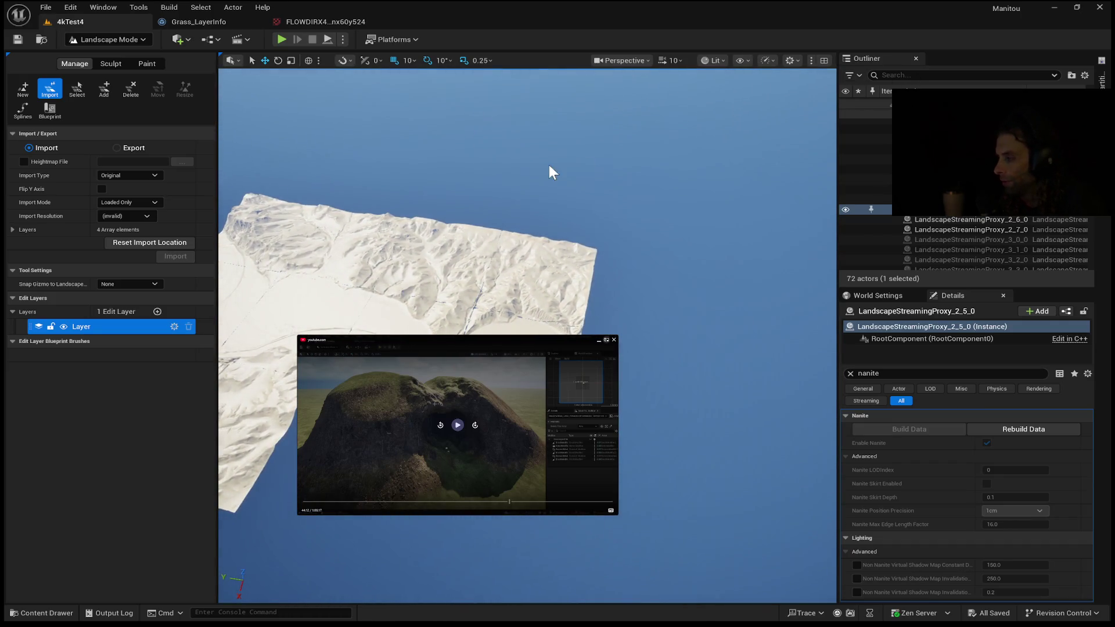
- Select the Landscape actor and unload the currently loaded regions on the World Partition map
scroll(958, 174, "up", 5)
left_click(929, 133)
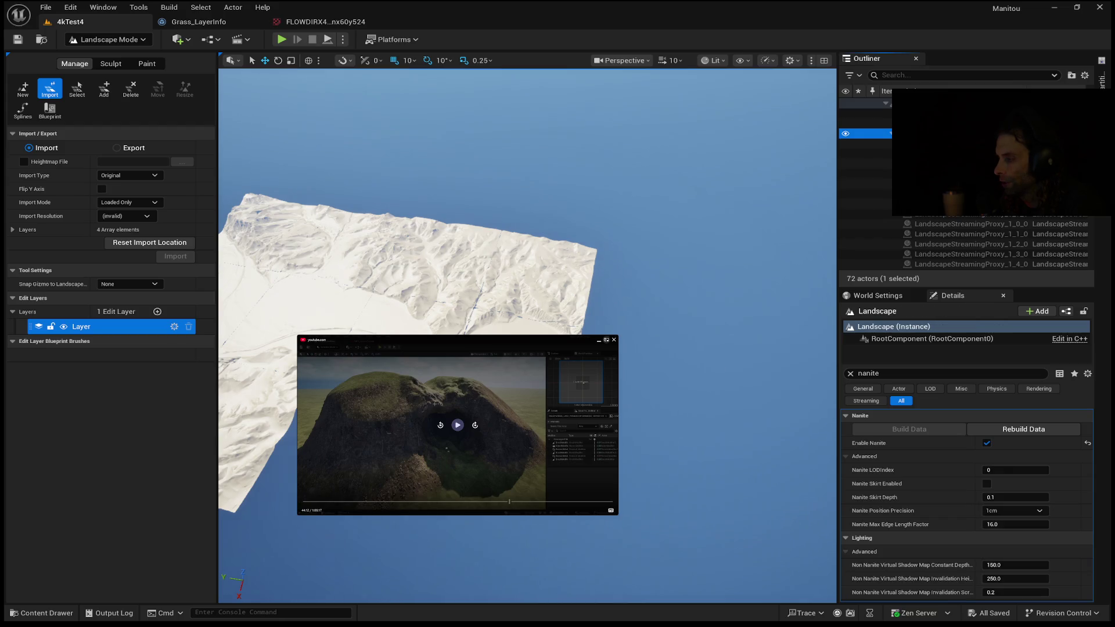
left_click(1102, 76)
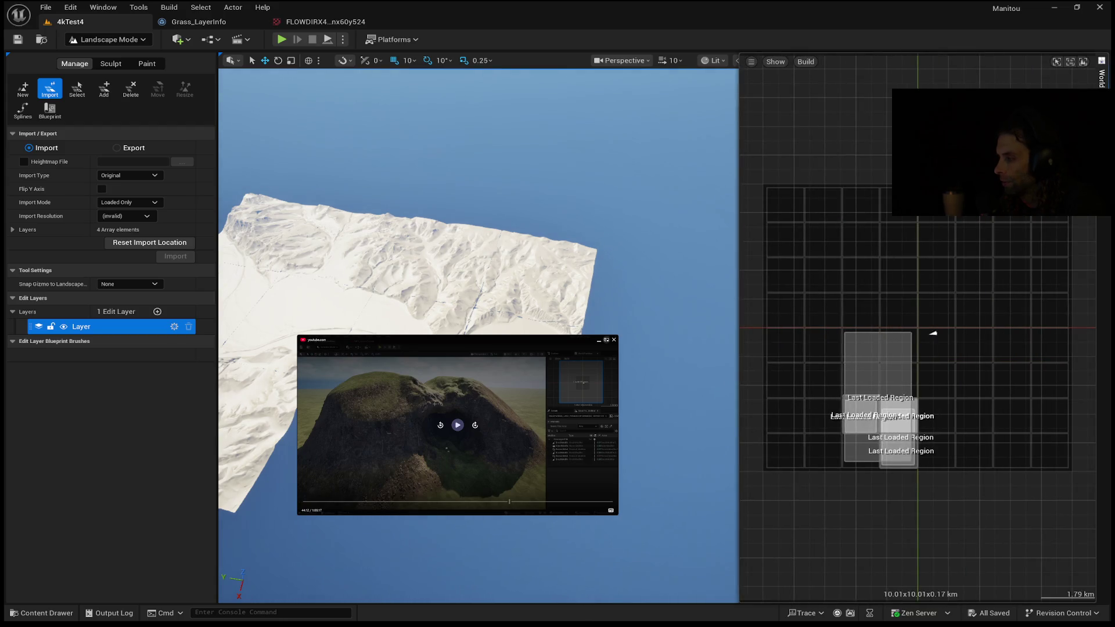
scroll(945, 229, "down", 3)
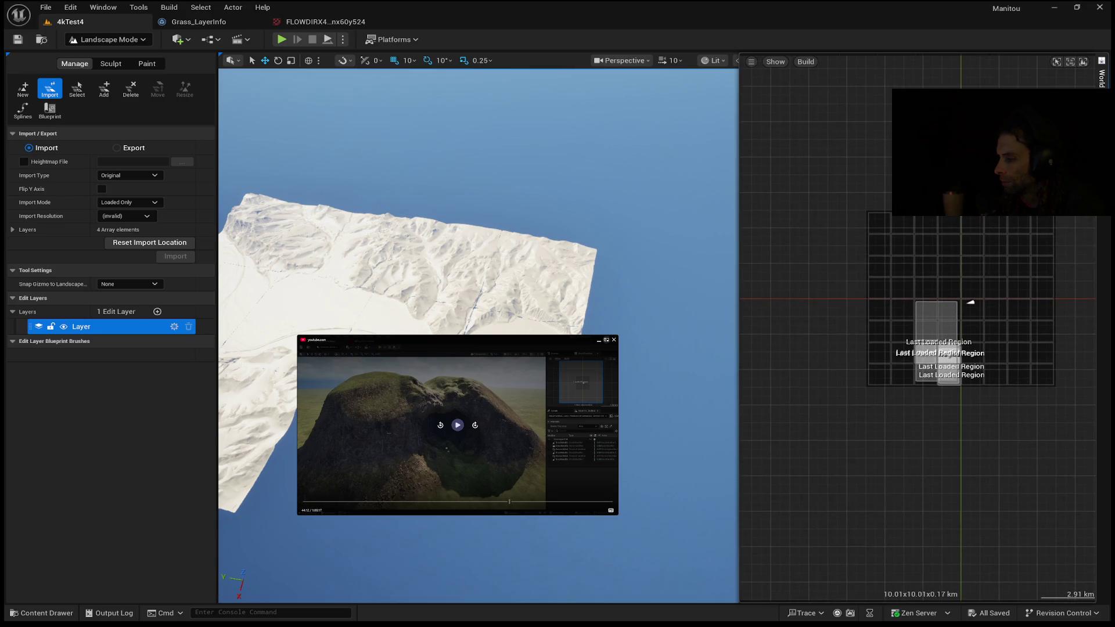
left_click_drag(1058, 192, 860, 429)
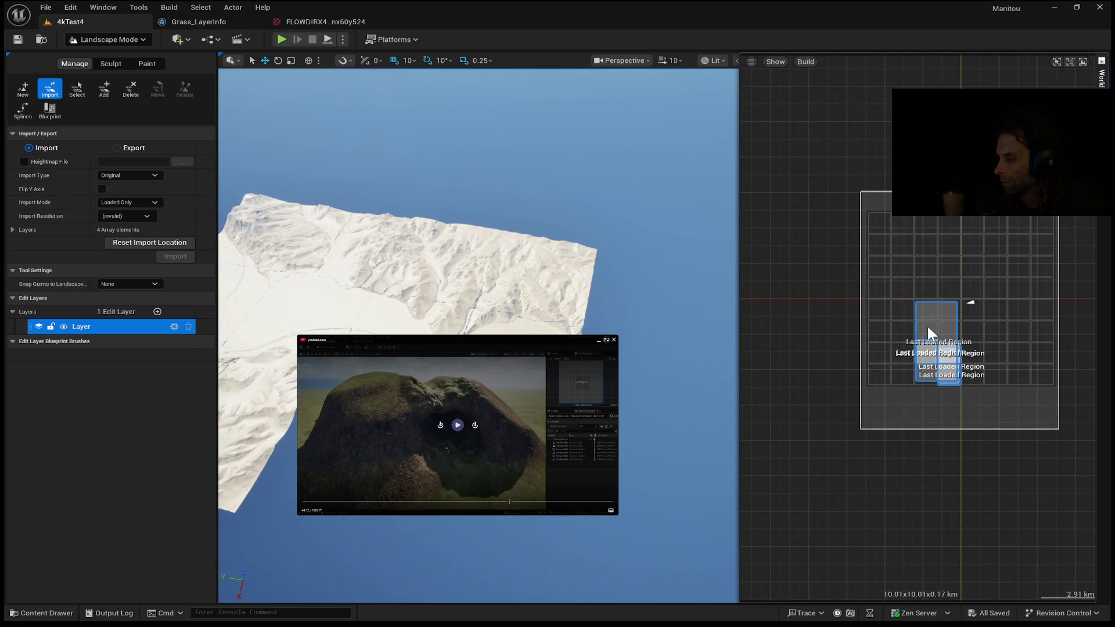
right_click(988, 378)
left_click(1022, 400)
- Marquee a larger map area, load it from the selection, and mark an adjacent area
left_click_drag(1050, 143, 834, 412)
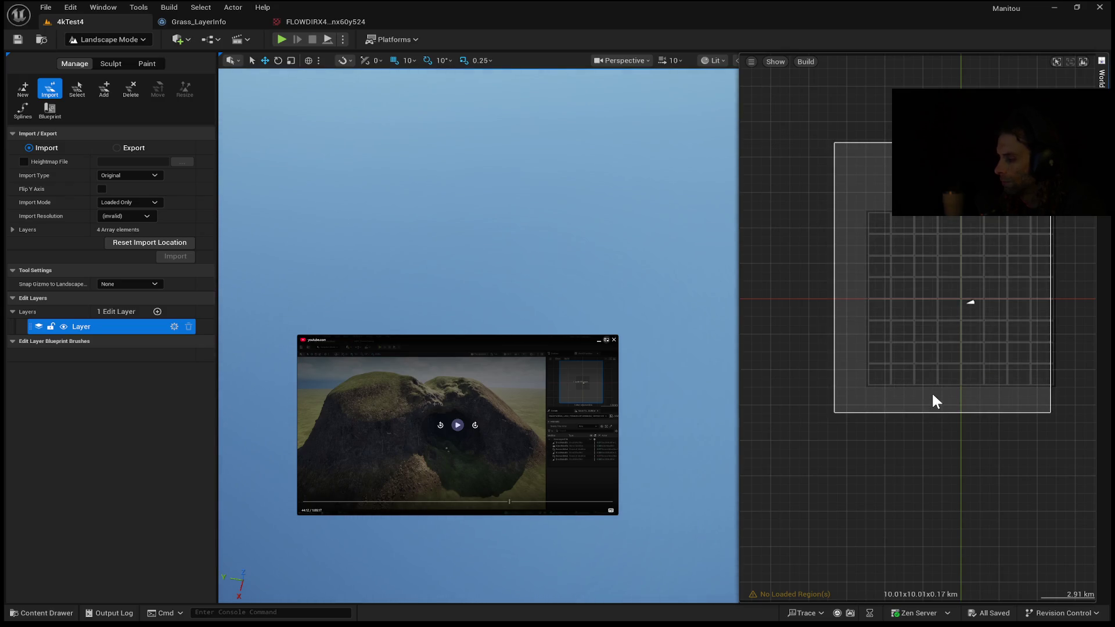
right_click(926, 358)
left_click(959, 381)
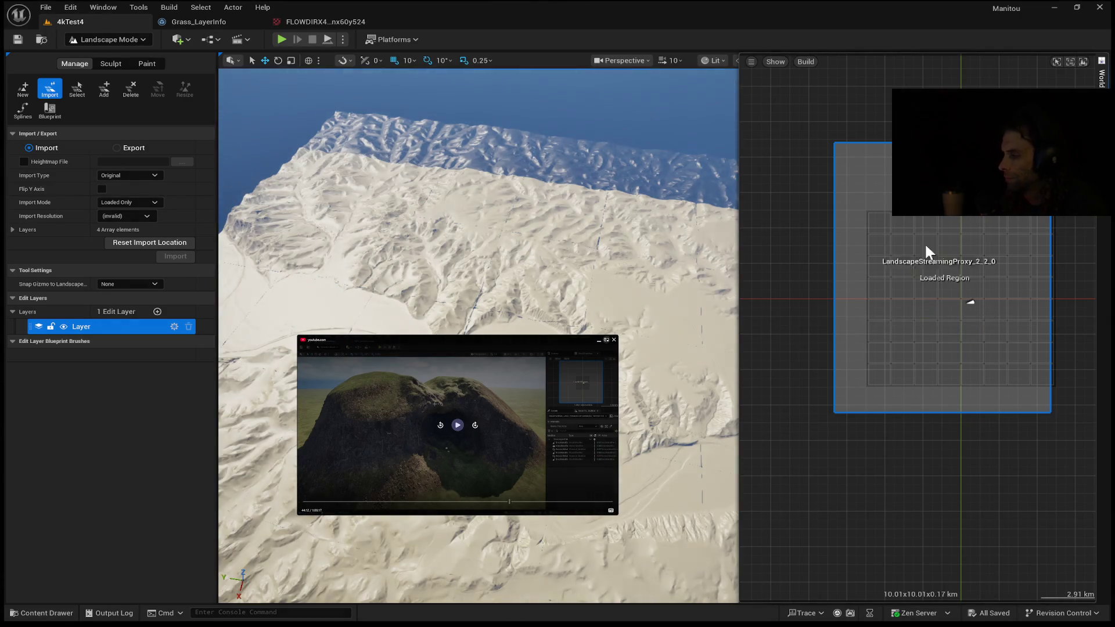
left_click_drag(929, 188, 780, 107)
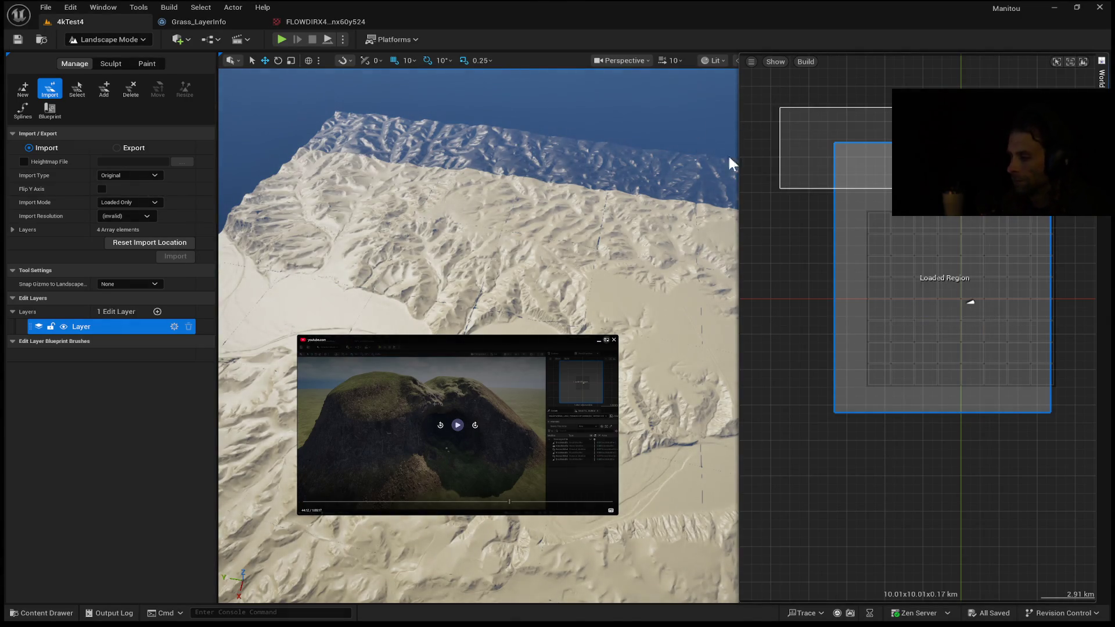
double_click(970, 302)
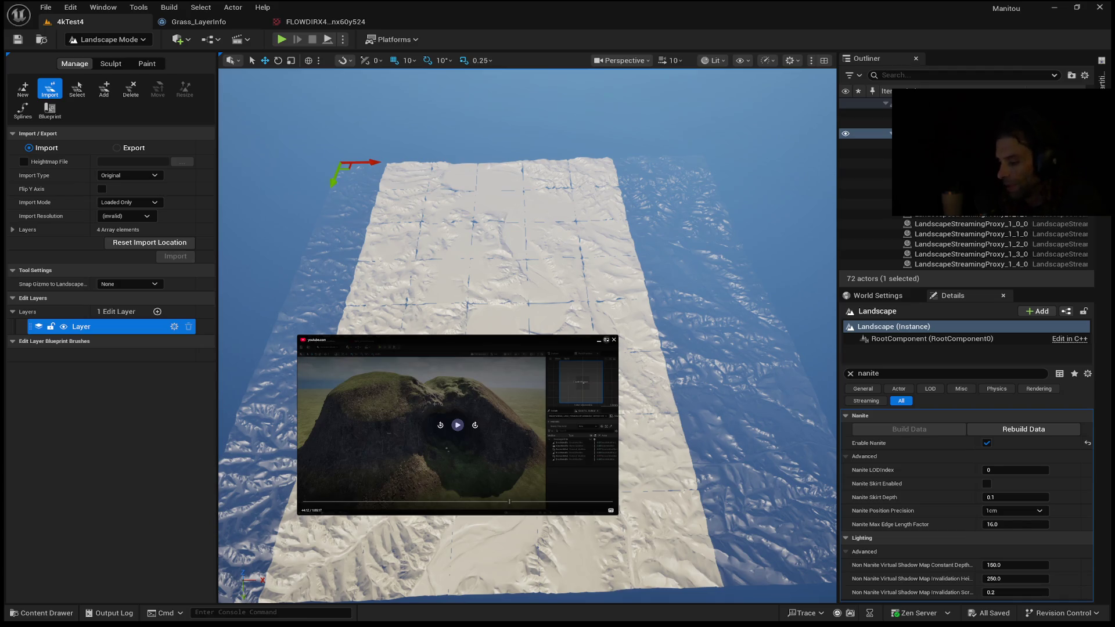
scroll(526, 335, "up", 5)
left_click_drag(526, 406, 511, 314)
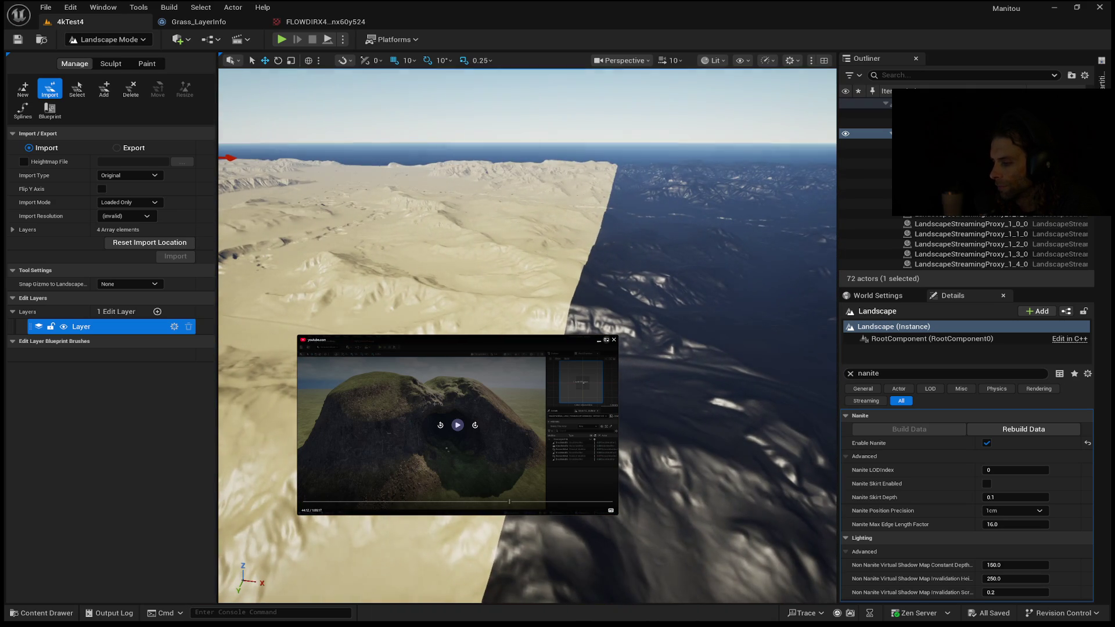
- Start Play In Editor with Alt+P and run the mannequin over the dunes beside the dark sand wall
key("alt+p")
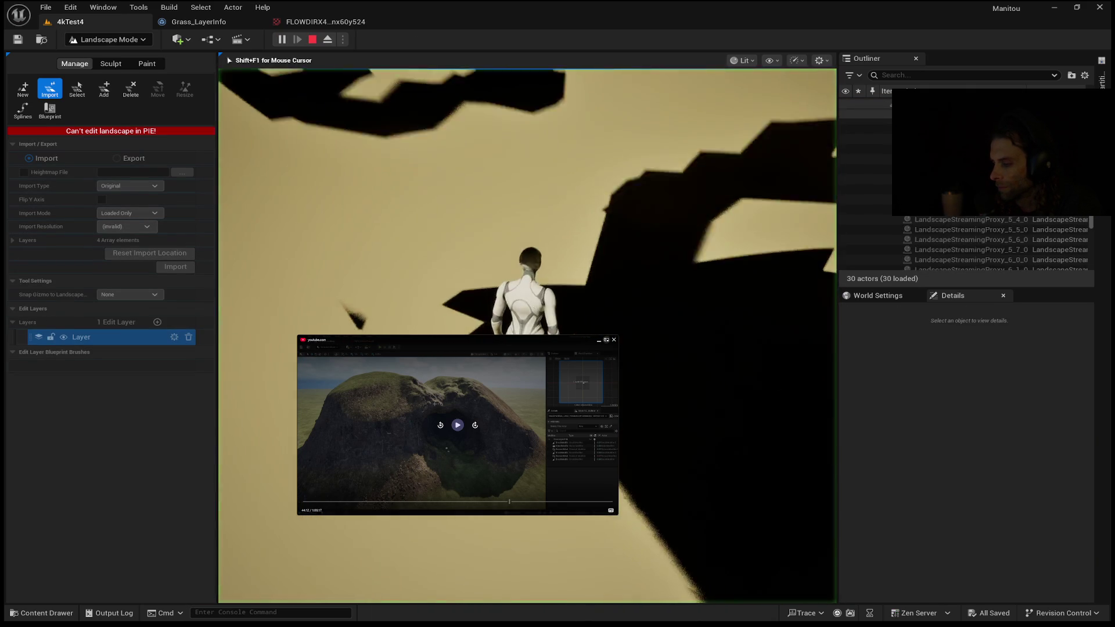
key("w")
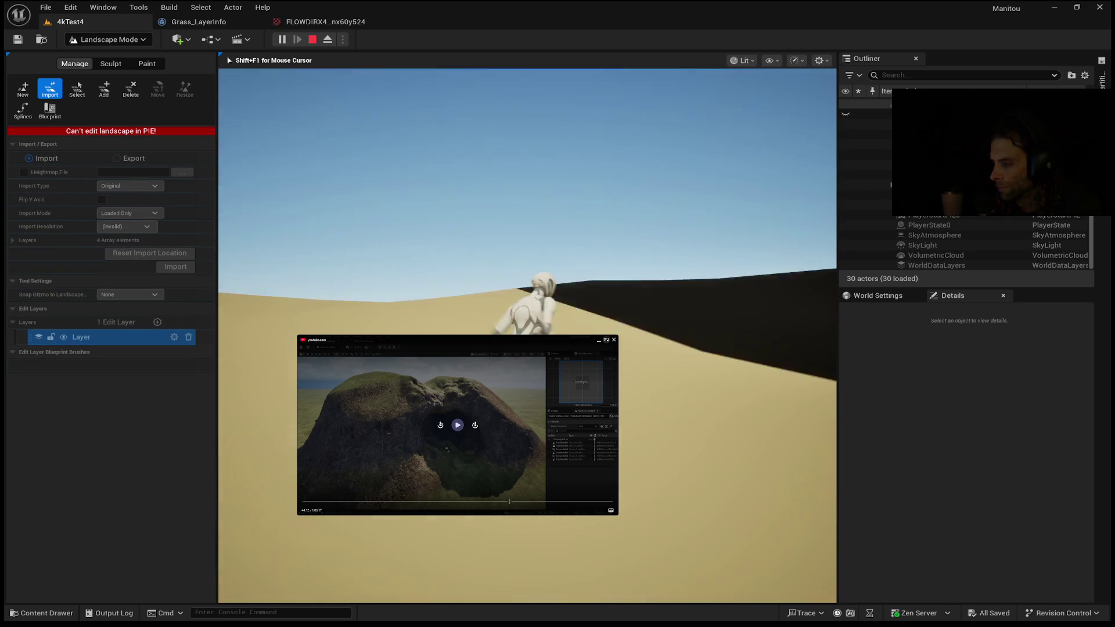
key("w")
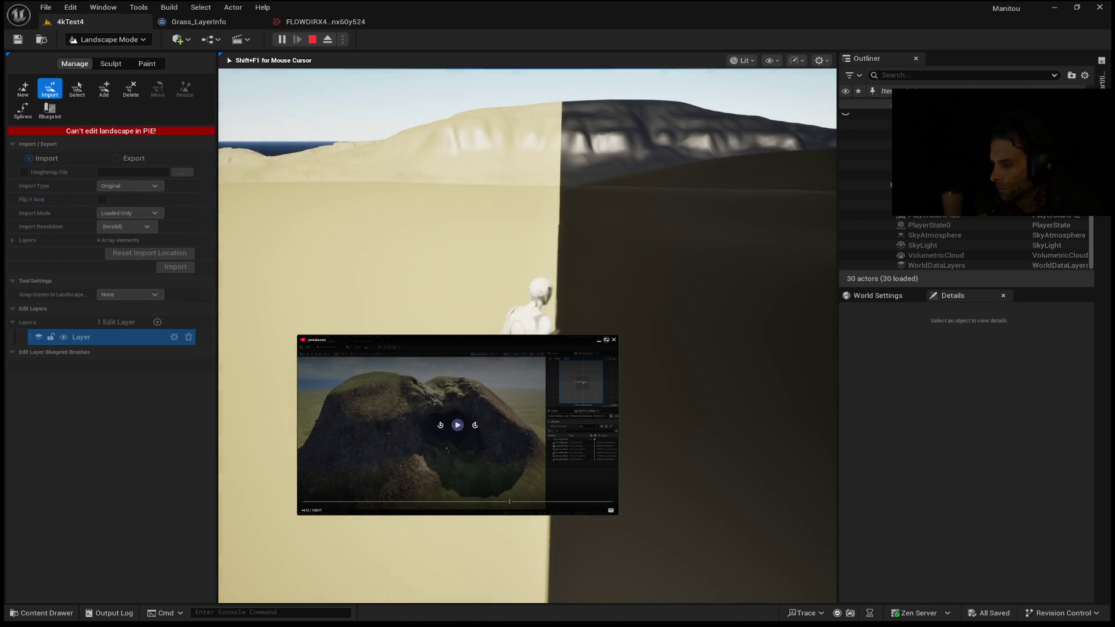
key("w")
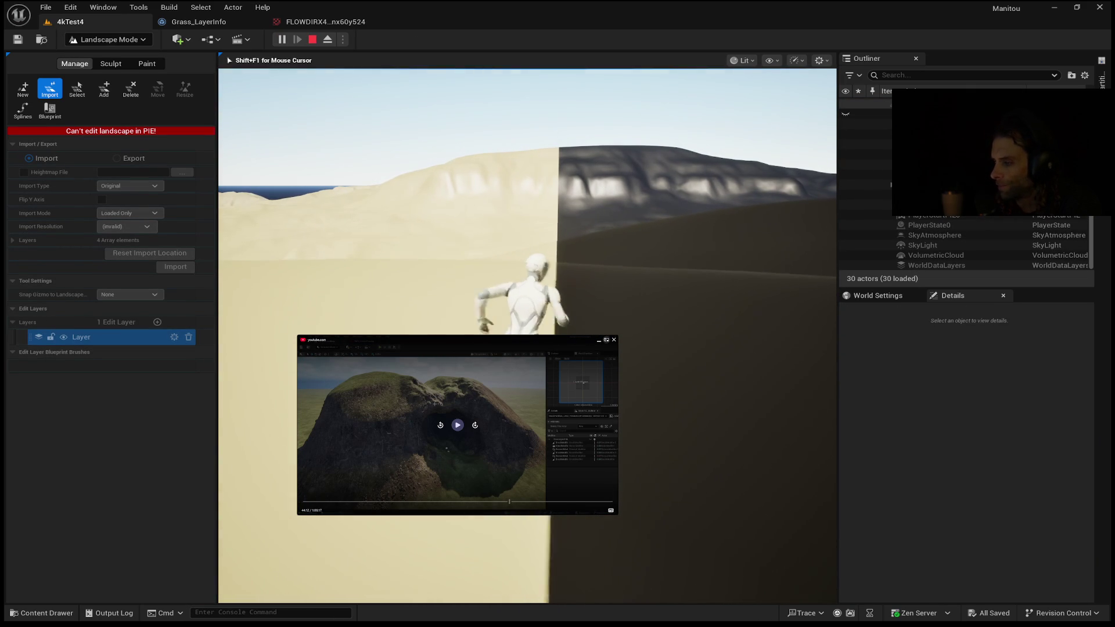
key("w")
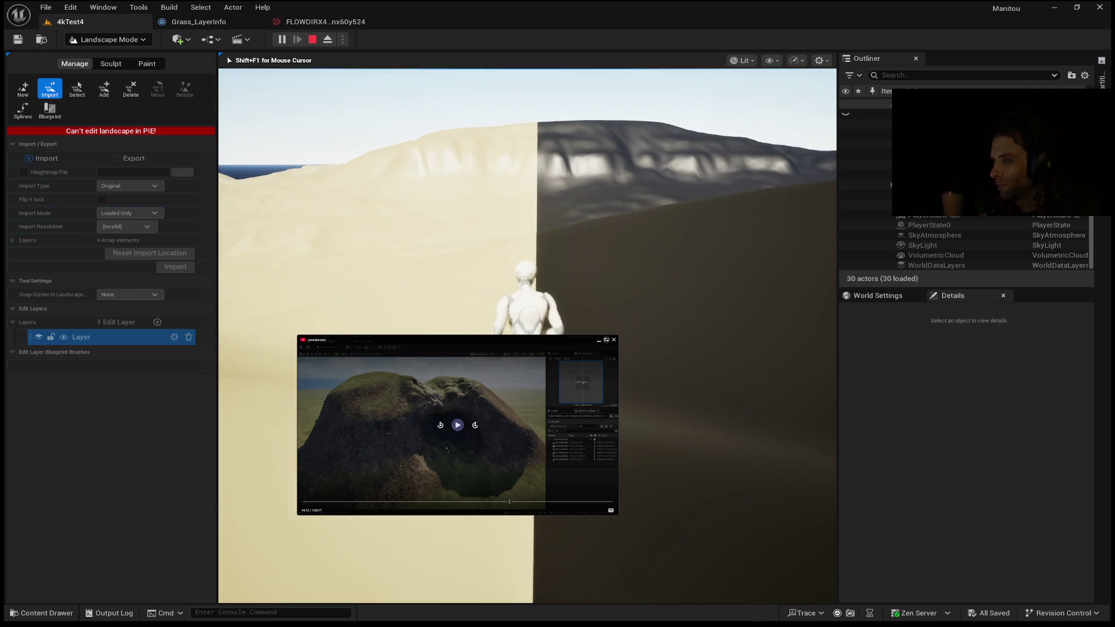
key("w")
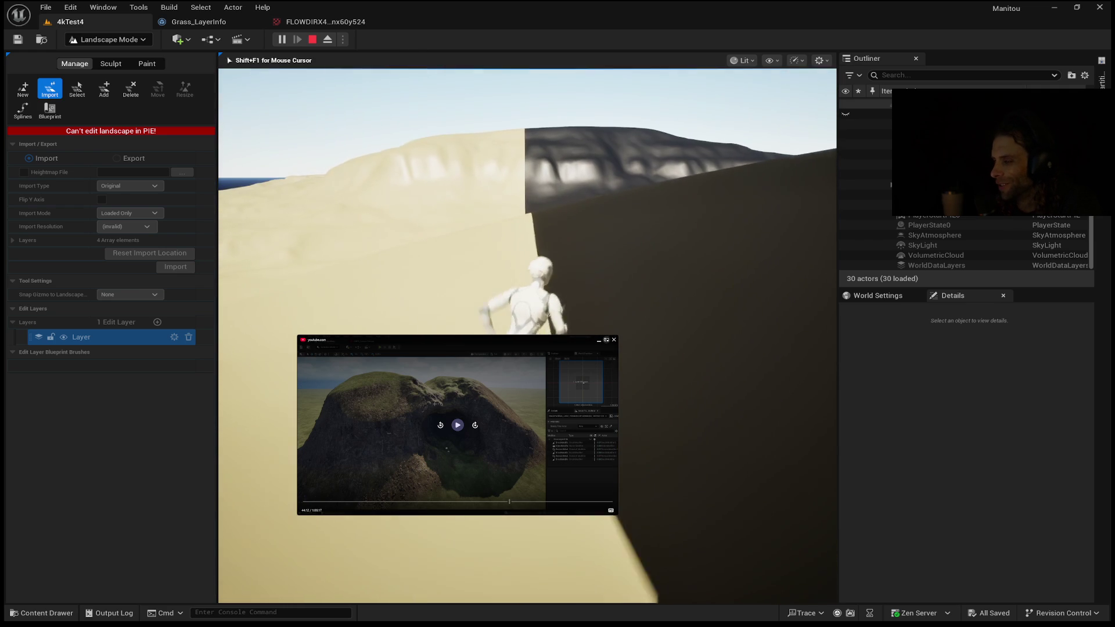
key("w")
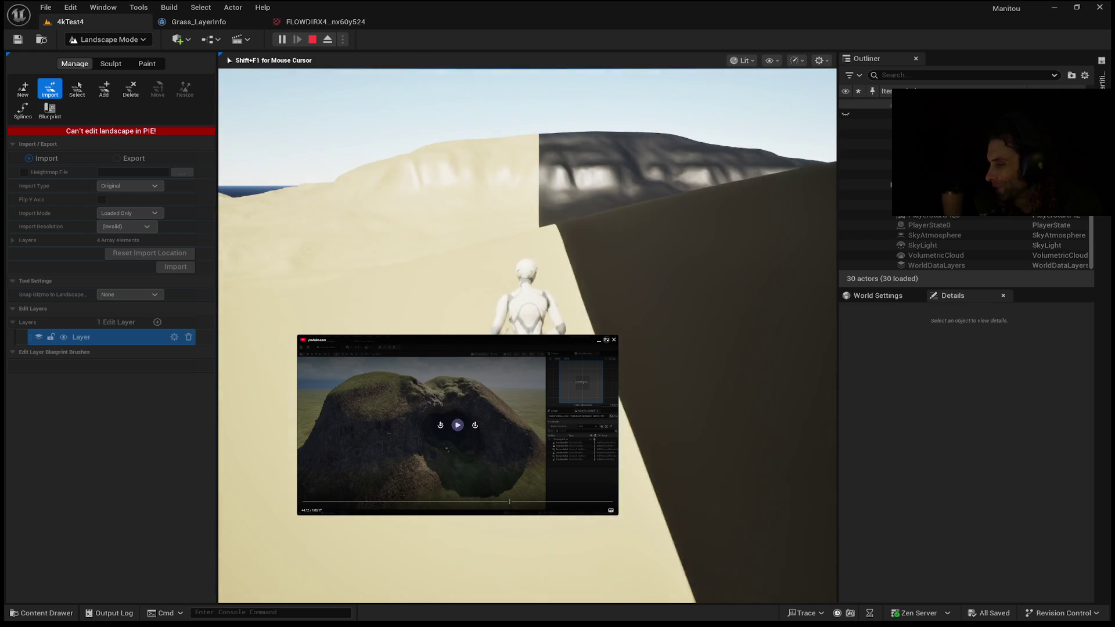
key("w")
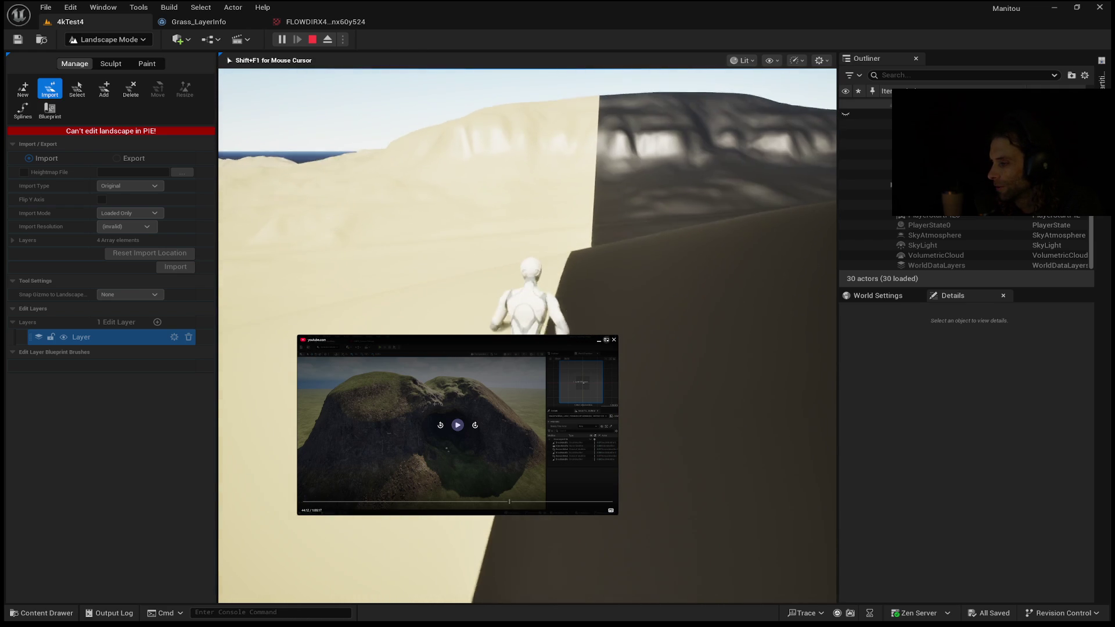
key("w")
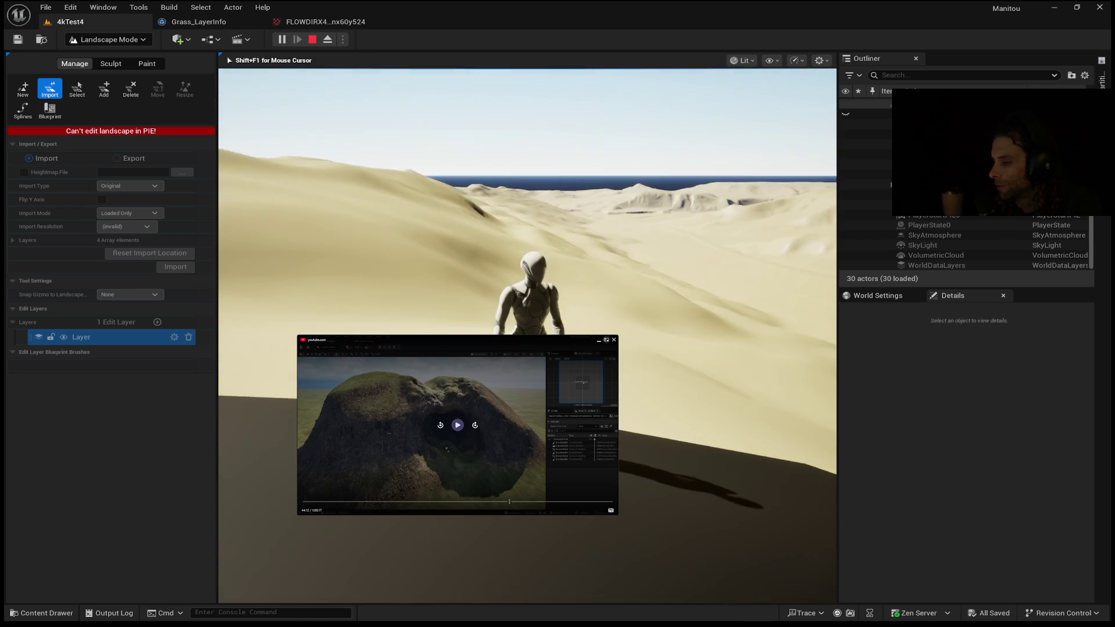
key("w")
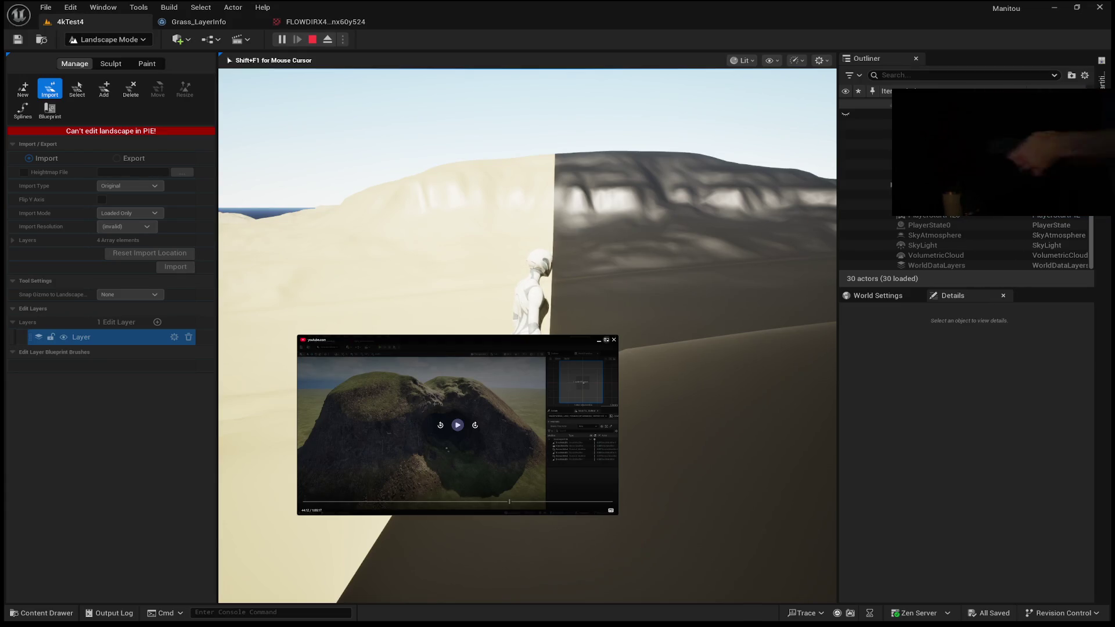
mouse_move(527, 336)
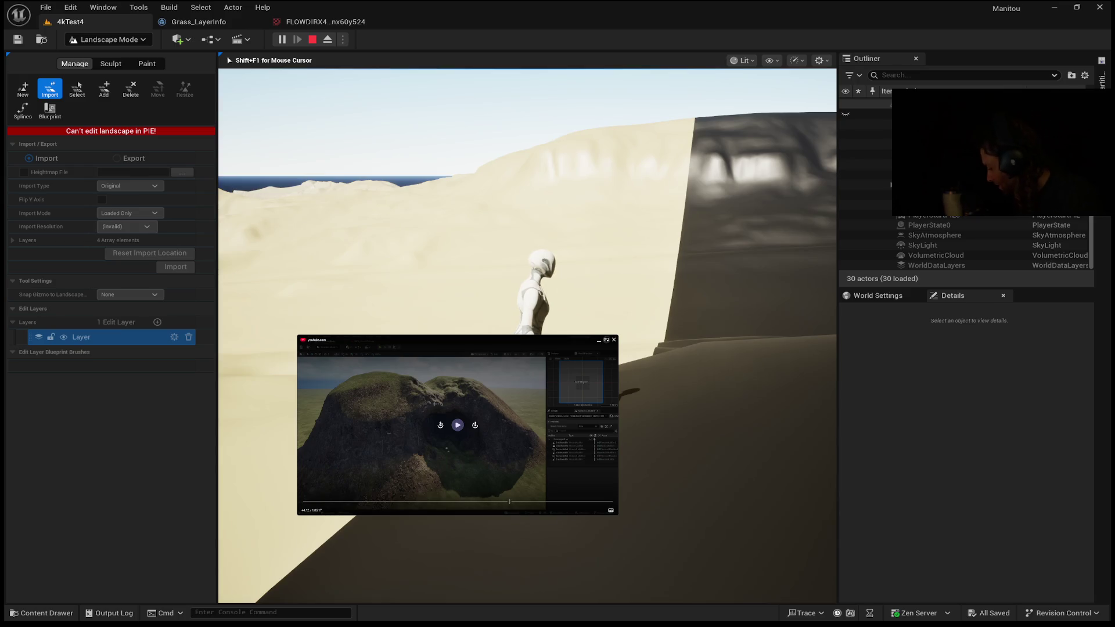
mouse_move(527, 336)
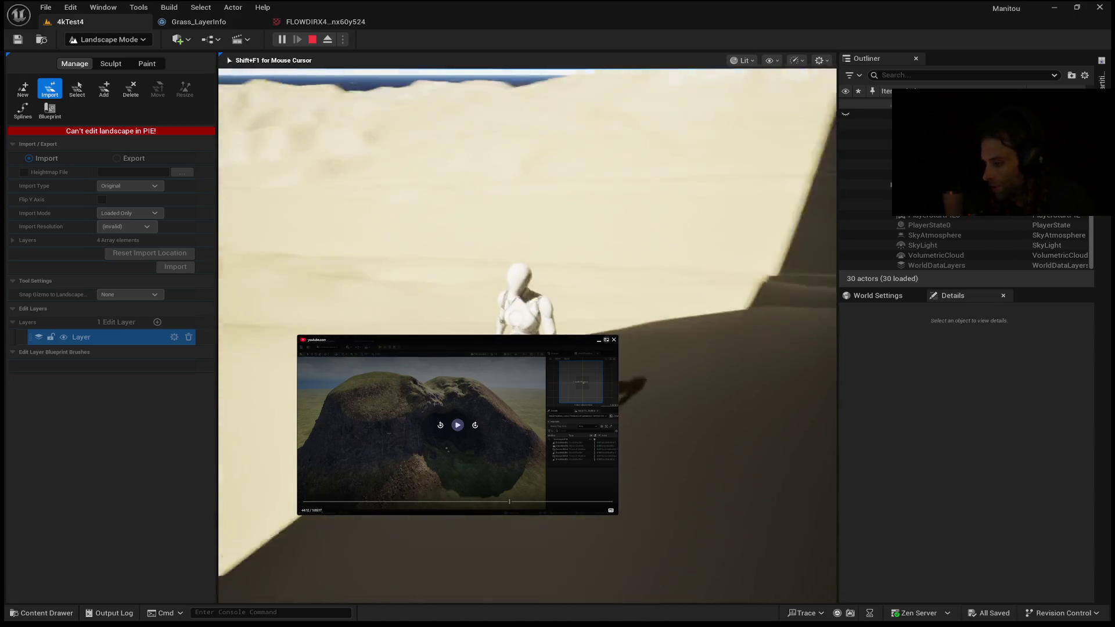
- Run the mannequin up the sloped cliff and across the dune crest, then exit play with Escape
key("w")
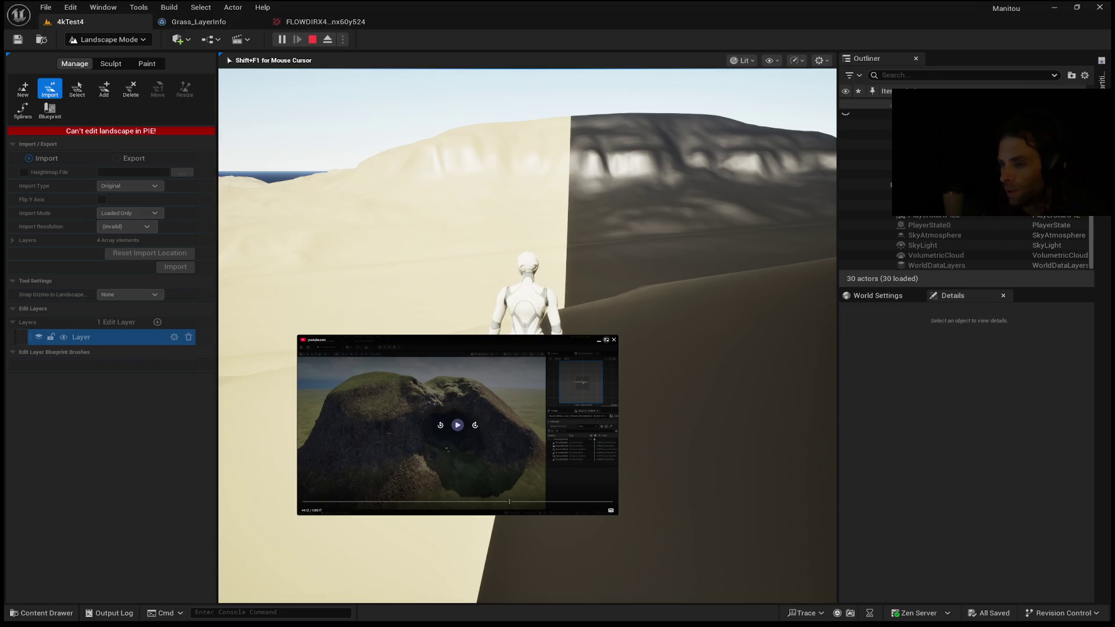
key("w")
key("w")
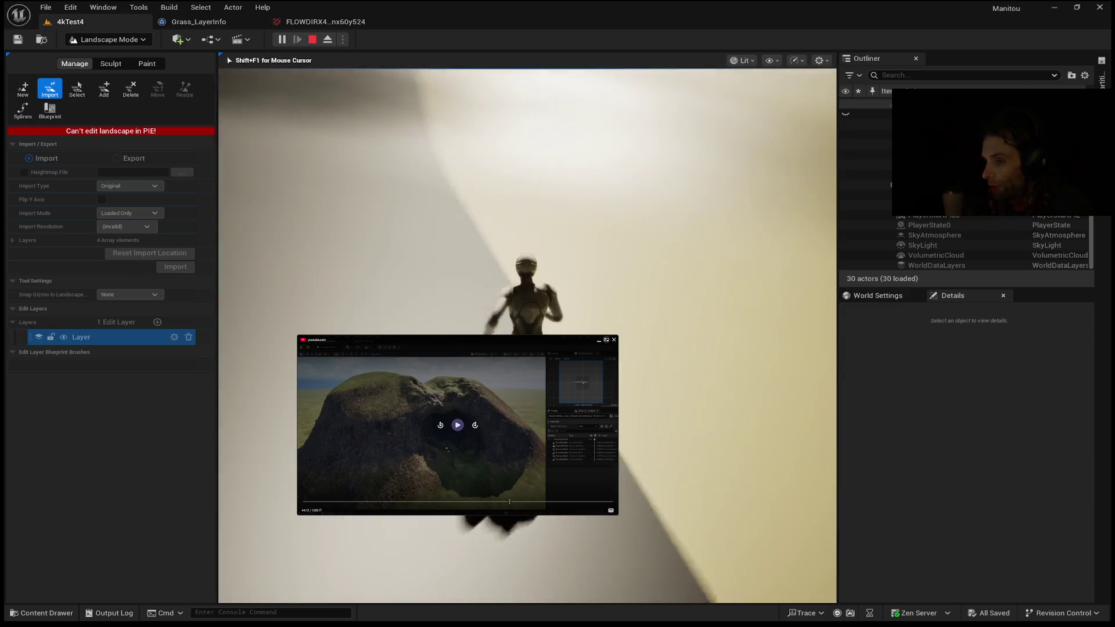
key("w")
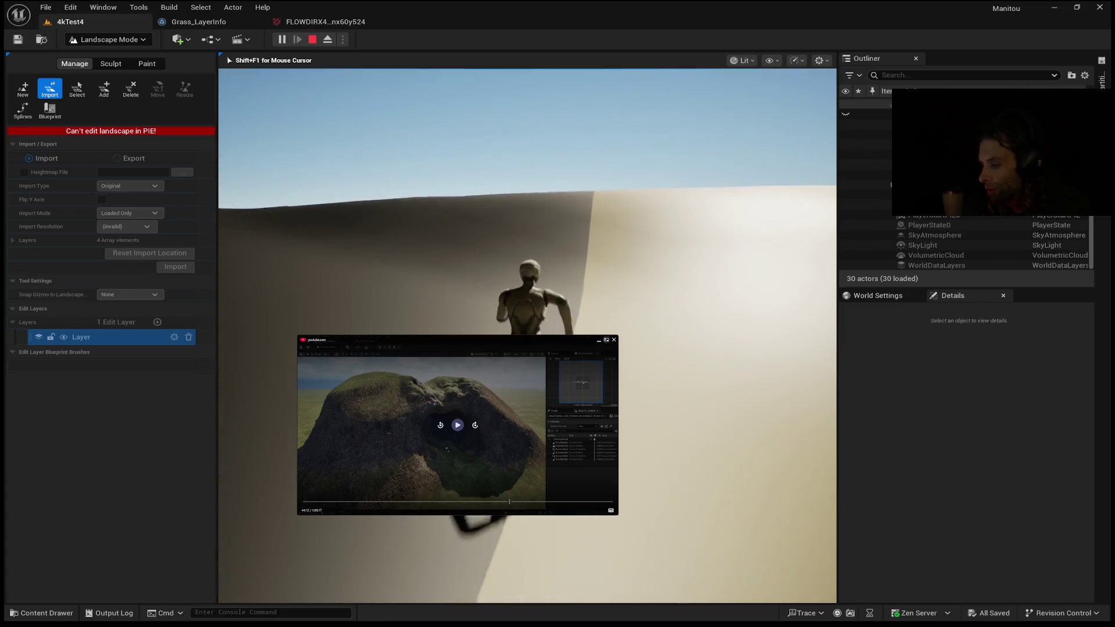
key("w")
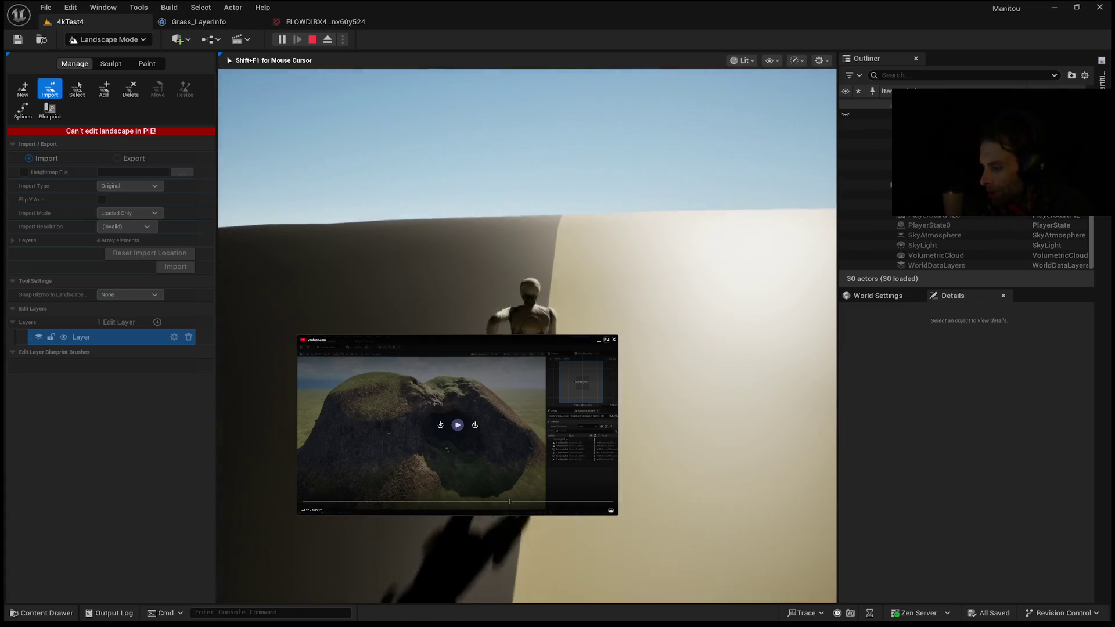
key("w")
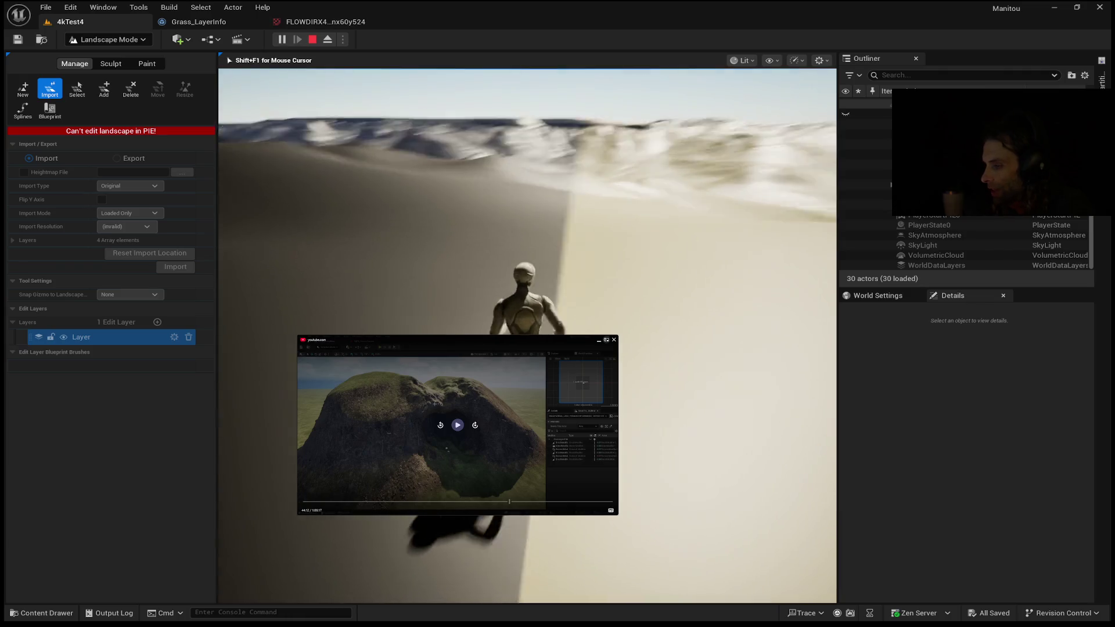
key("w")
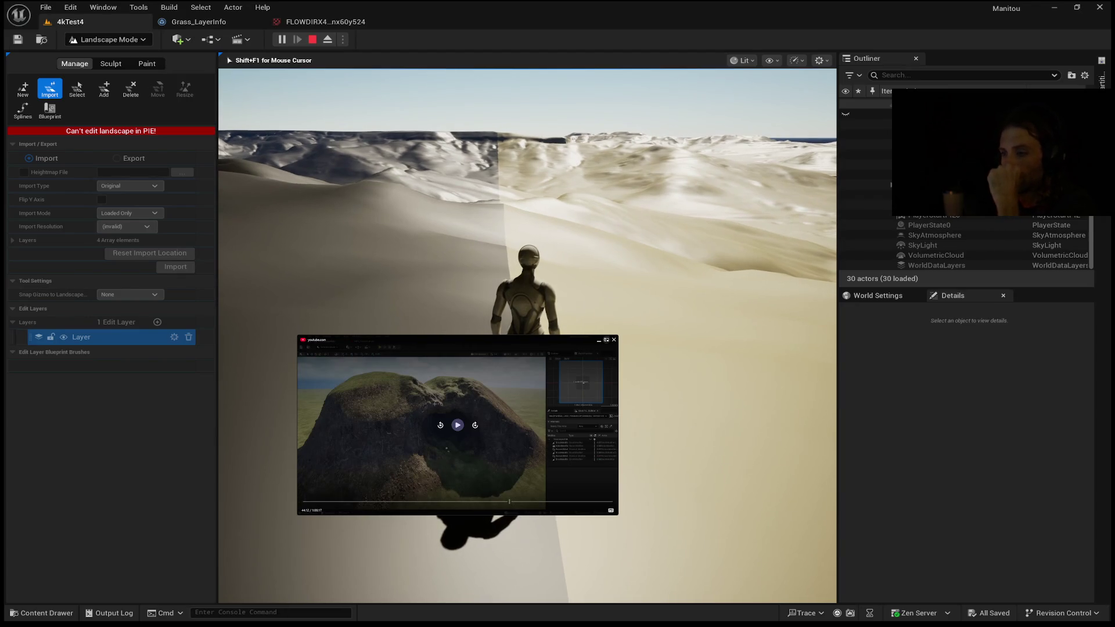
key("w")
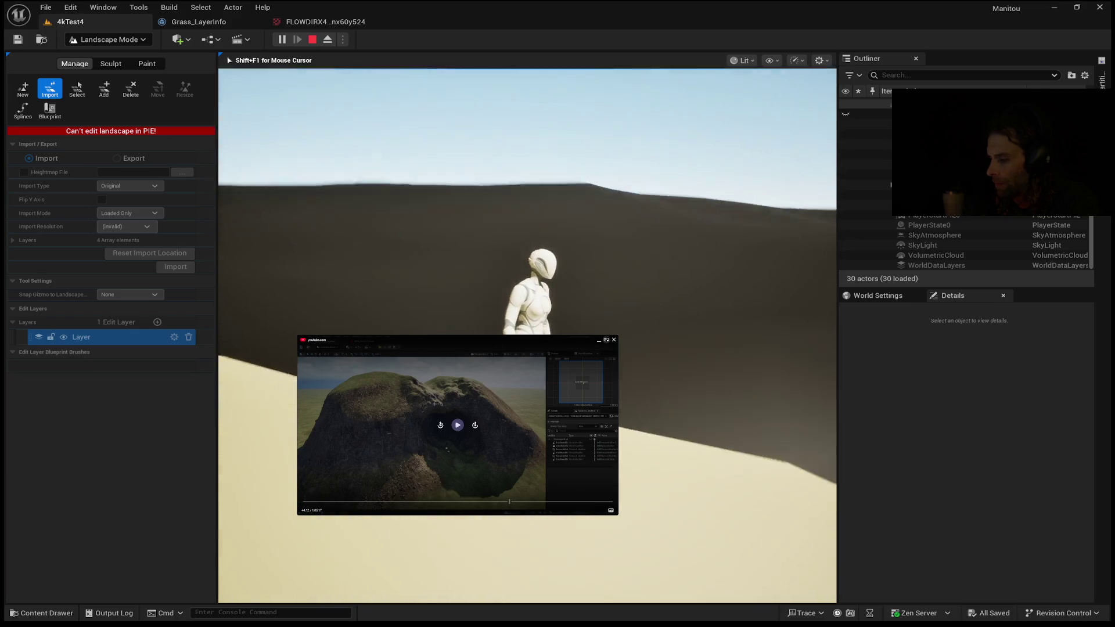
key("Escape")
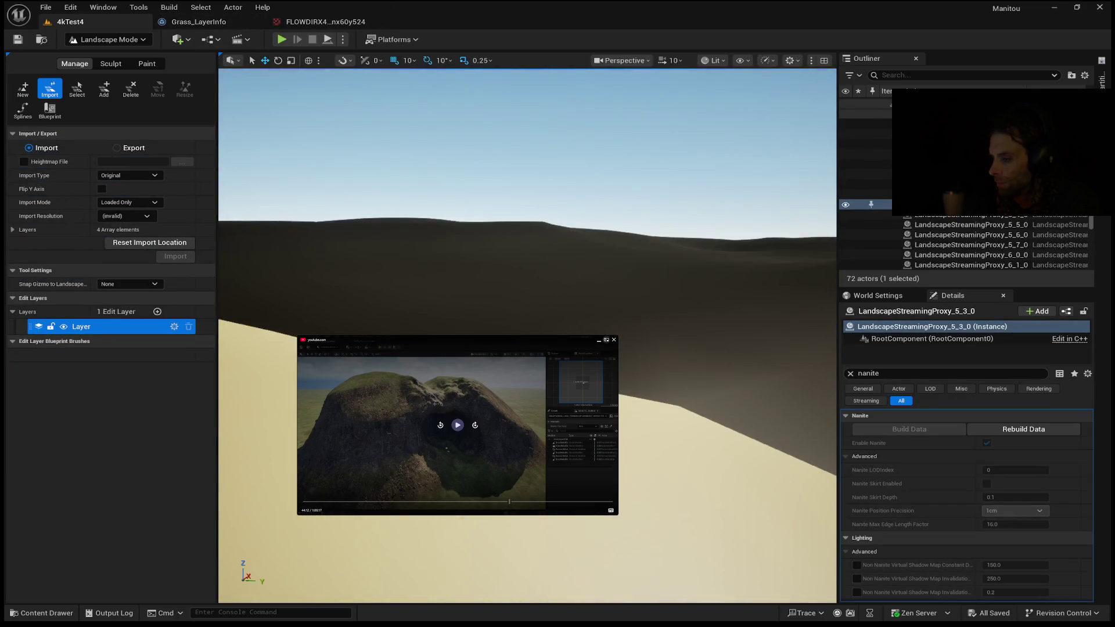
- Frame the selected LandscapeStreamingProxy from above and bring up the World Partition map
key("f")
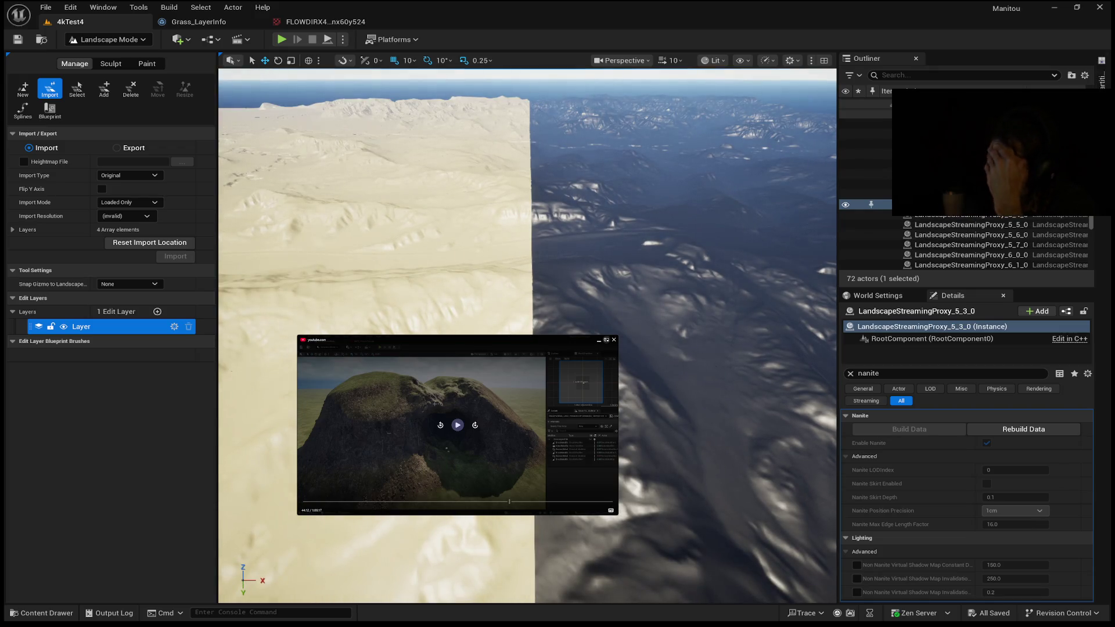
left_click(1101, 78)
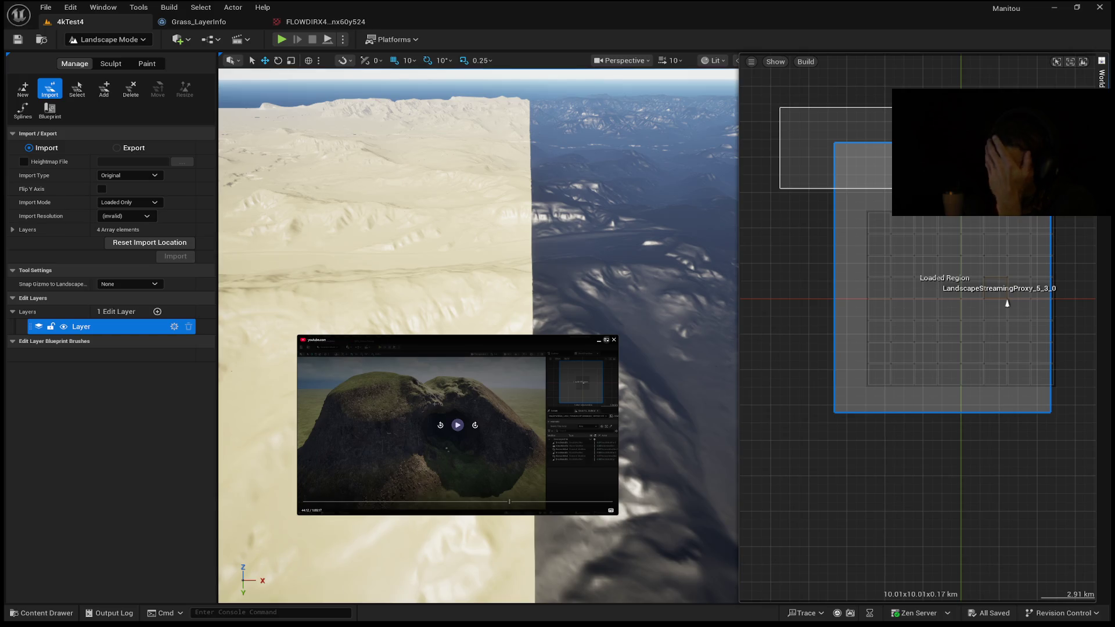
- Clear the partition map selection, dismiss the map, and fly down toward the landscape section
key("Escape")
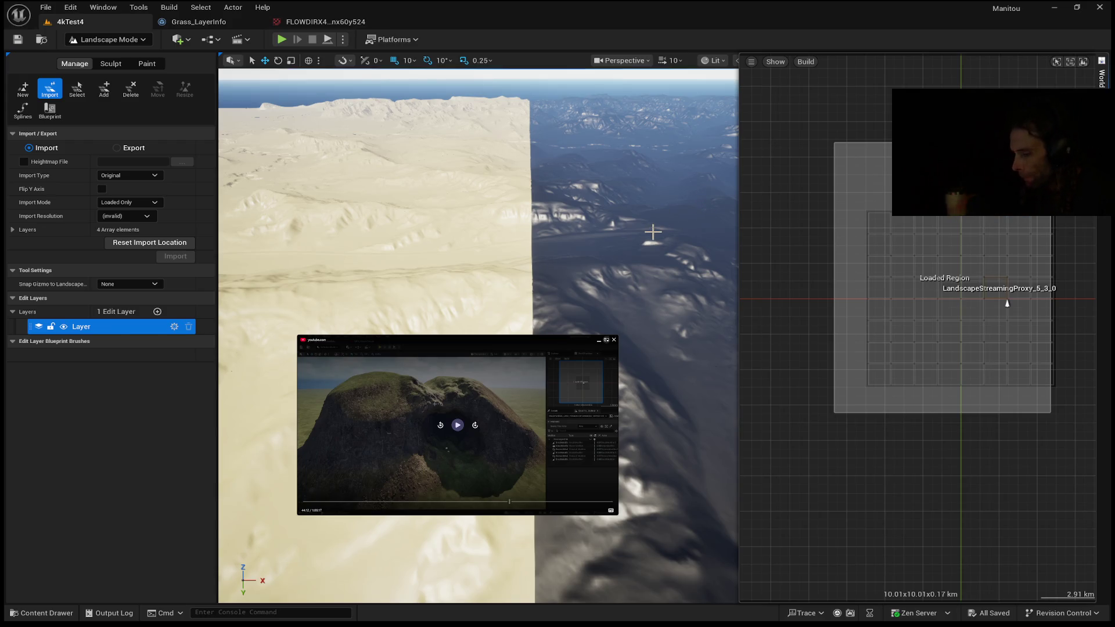
mouse_move(704, 289)
left_mouse_down()
mouse_move(714, 326)
mouse_move(704, 302)
mouse_move(704, 372)
mouse_move(718, 372)
left_mouse_up()
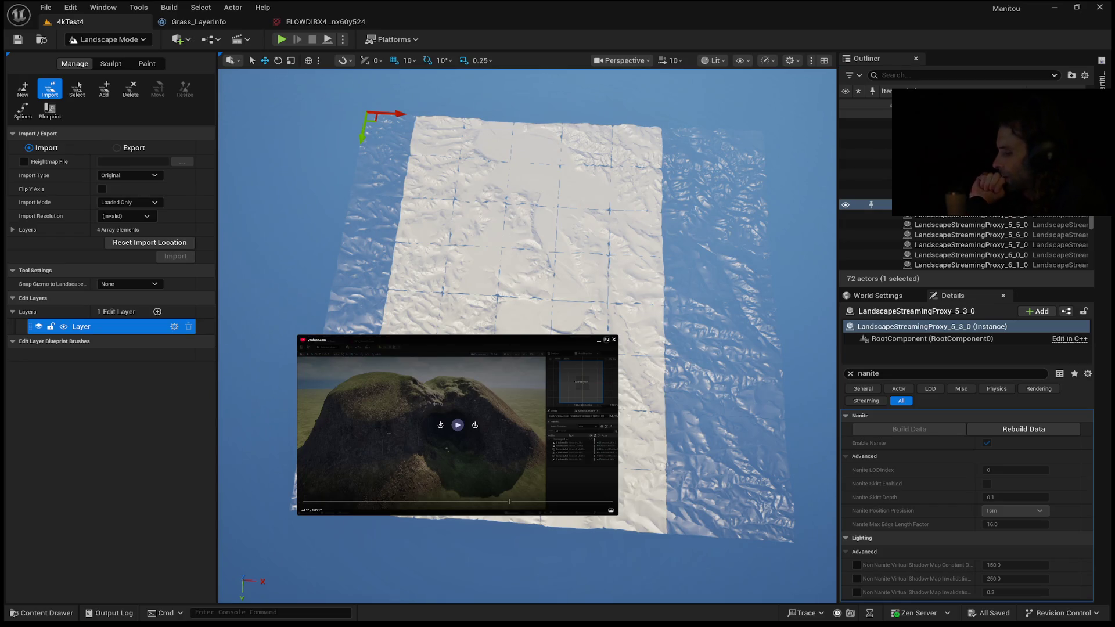
- Fly across the landscape tile toward its edge and down close to the terrain surface
left_click_drag(717, 372, 732, 389)
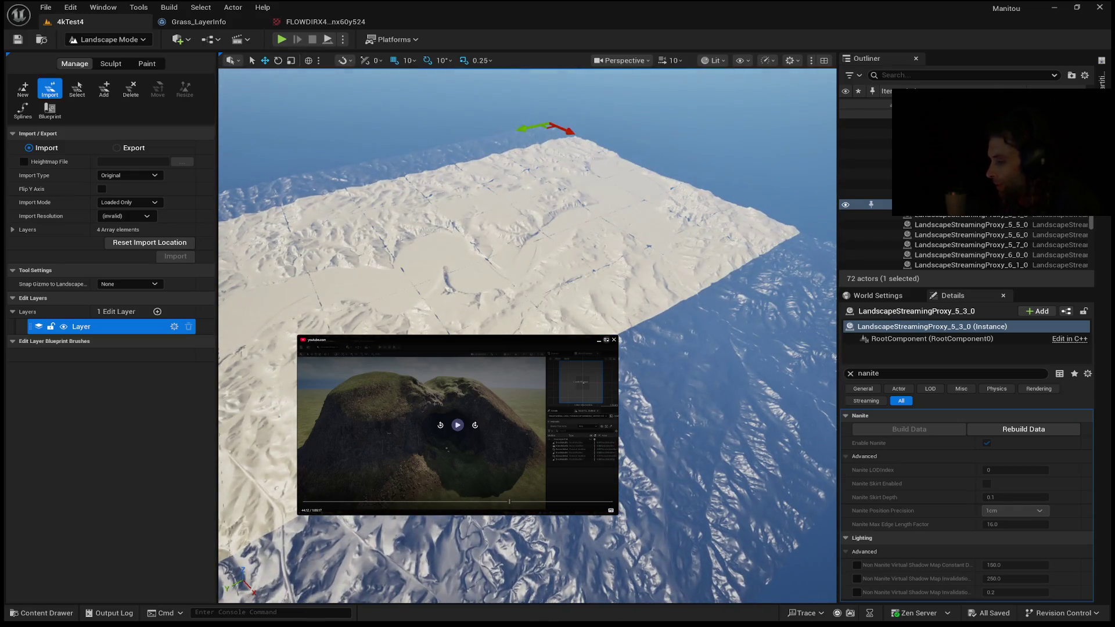
mouse_move(758, 352)
left_mouse_down()
mouse_move(772, 367)
mouse_move(792, 279)
left_mouse_up()
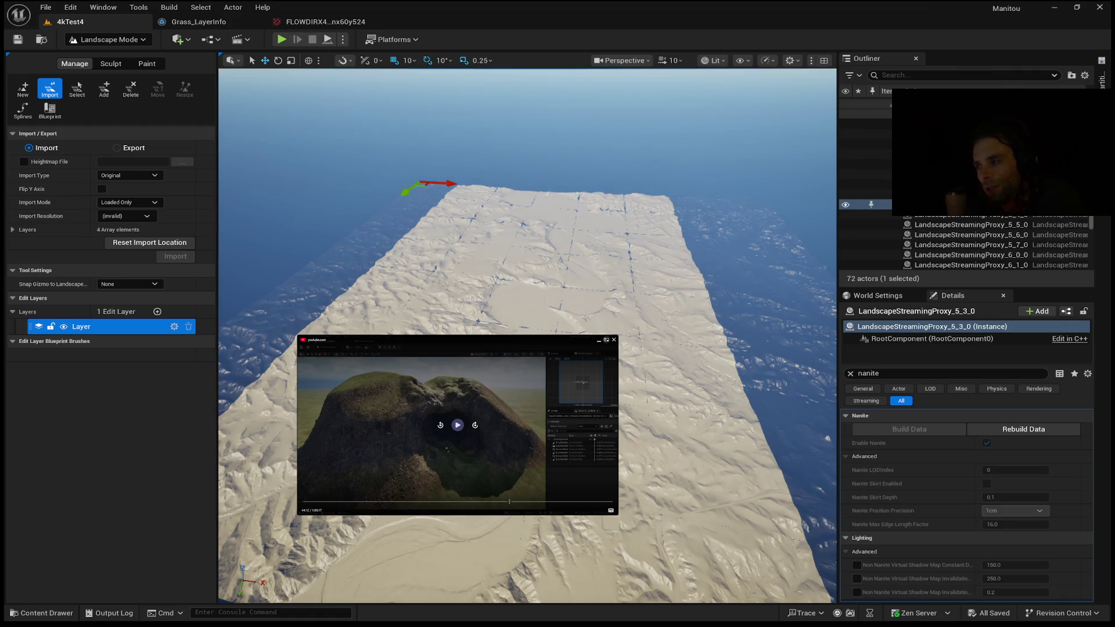
left_click_drag(792, 278, 796, 238)
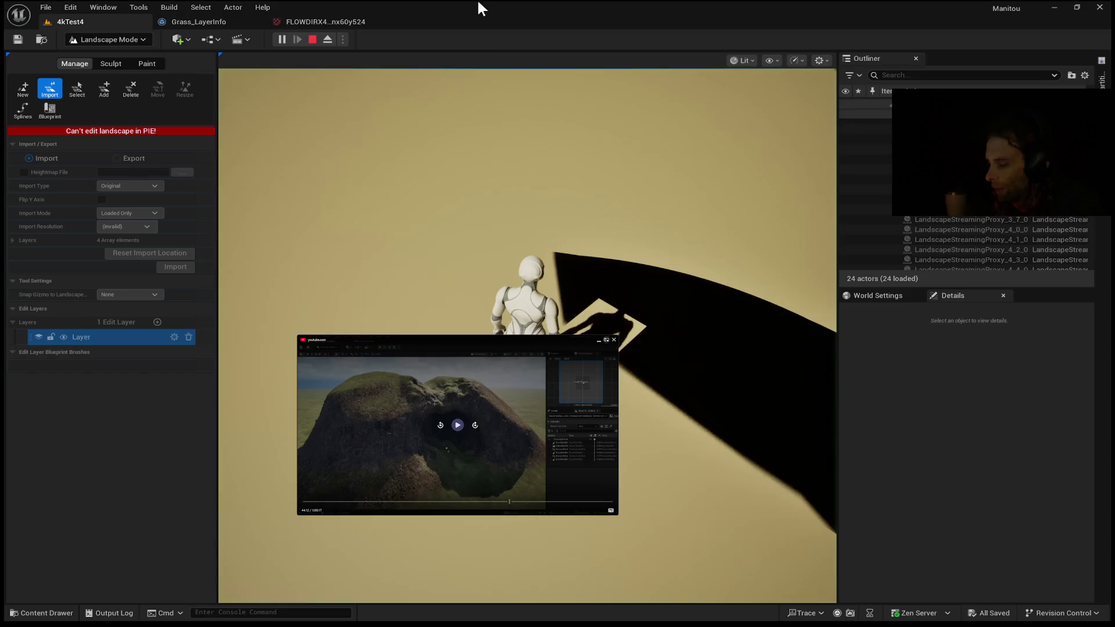
- Run a brief play-test, stop it, and rise up to overlook the ridged desert terrain
left_click(514, 75)
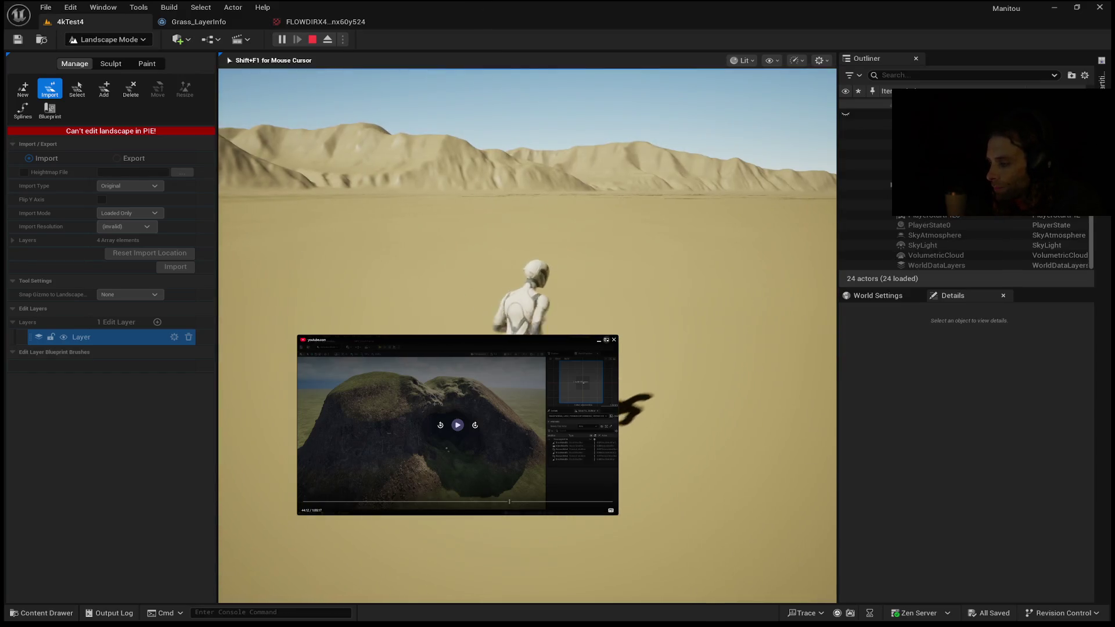
key("Escape")
left_click_drag(514, 285, 515, 279)
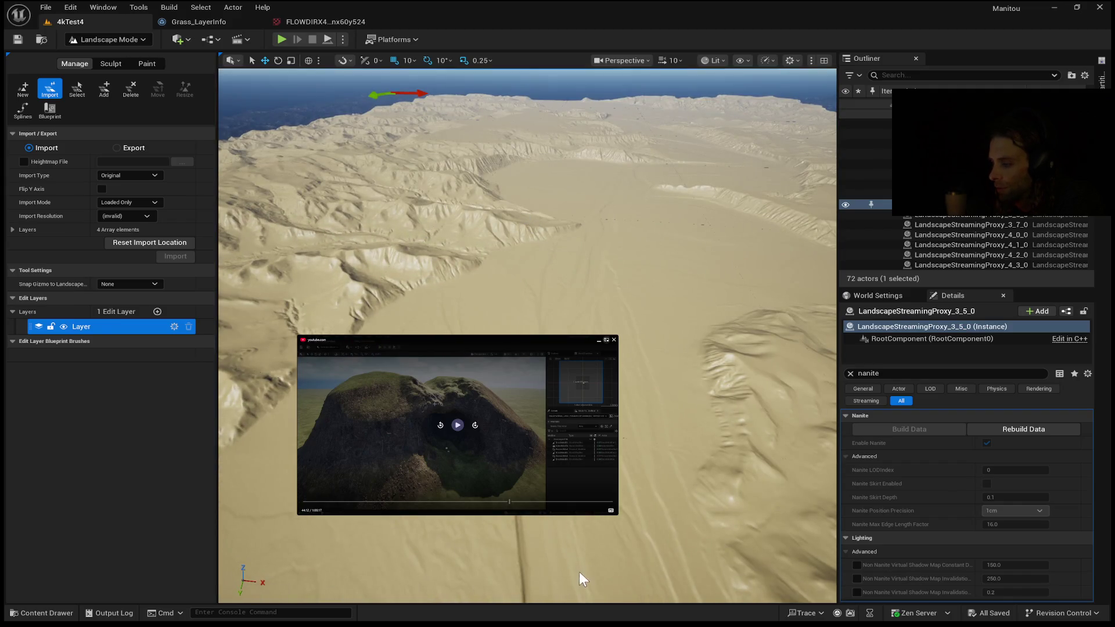
- Start a new play-test with Alt+P and walk the mannequin across the sand toward the ridge
key("alt+p")
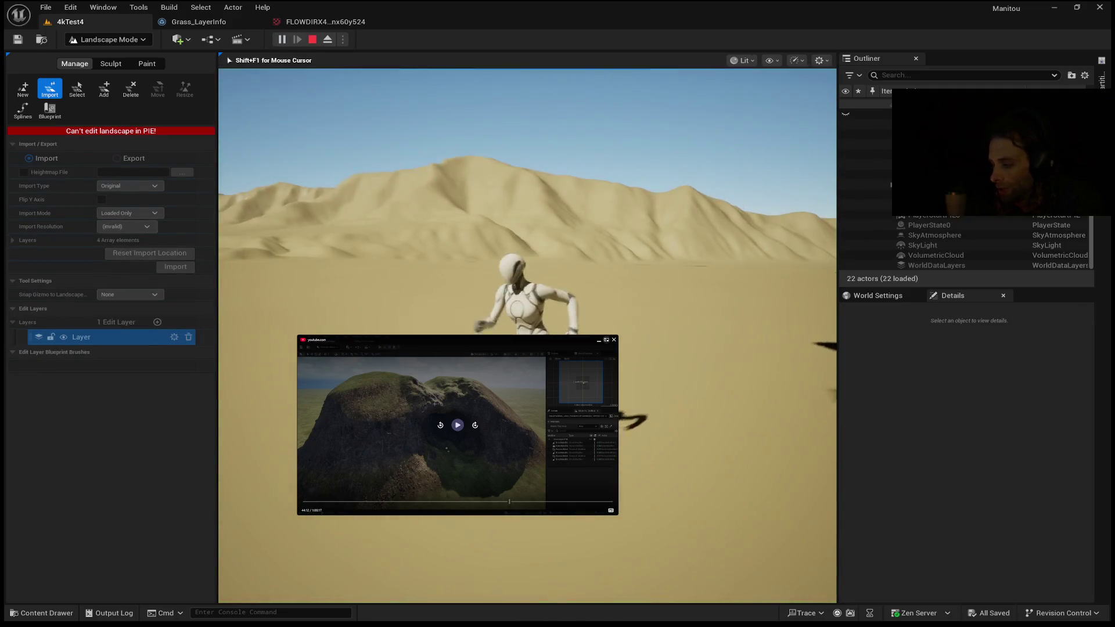
key("s")
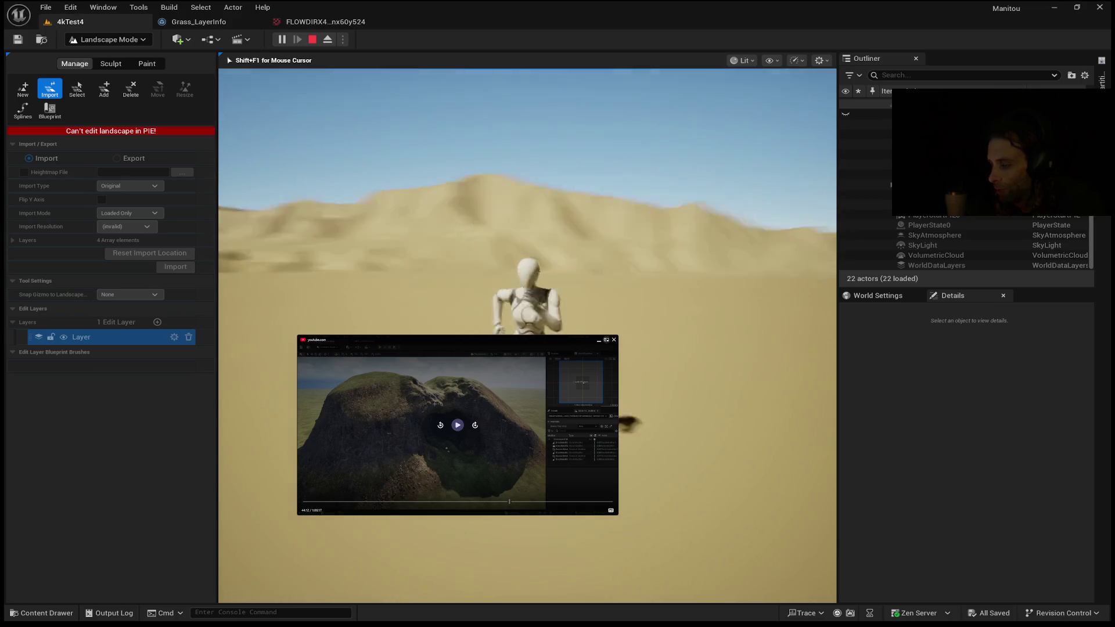
key("s")
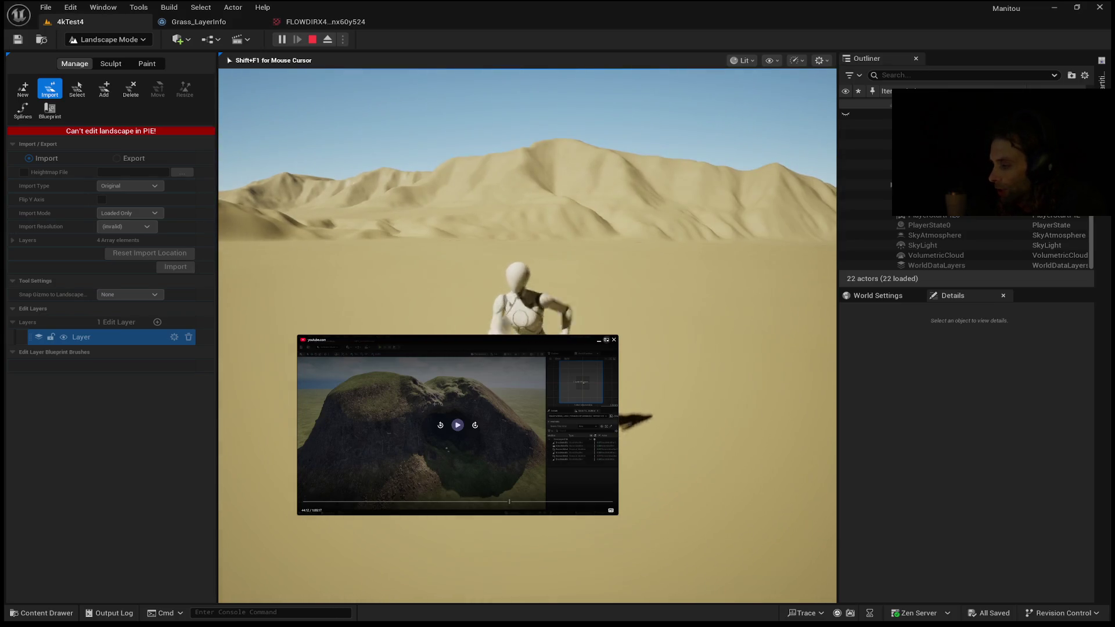
key("s")
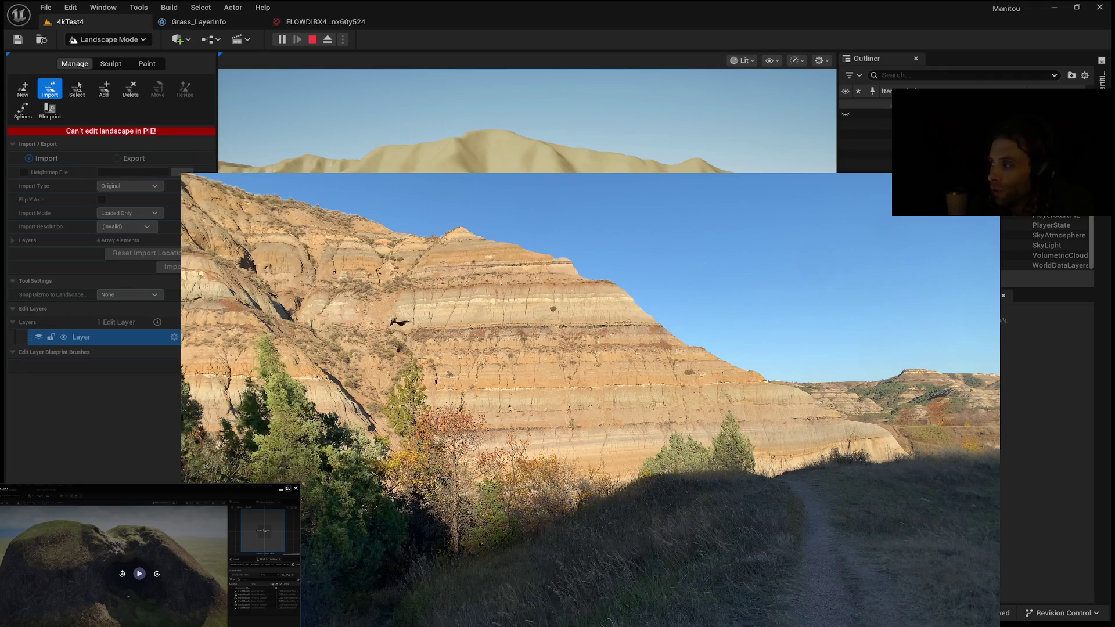
- Glance at Grass_LayerInfo, then zoom into, pan across, and zoom back out of the FLOWDIRX4081 texture
left_click(194, 24)
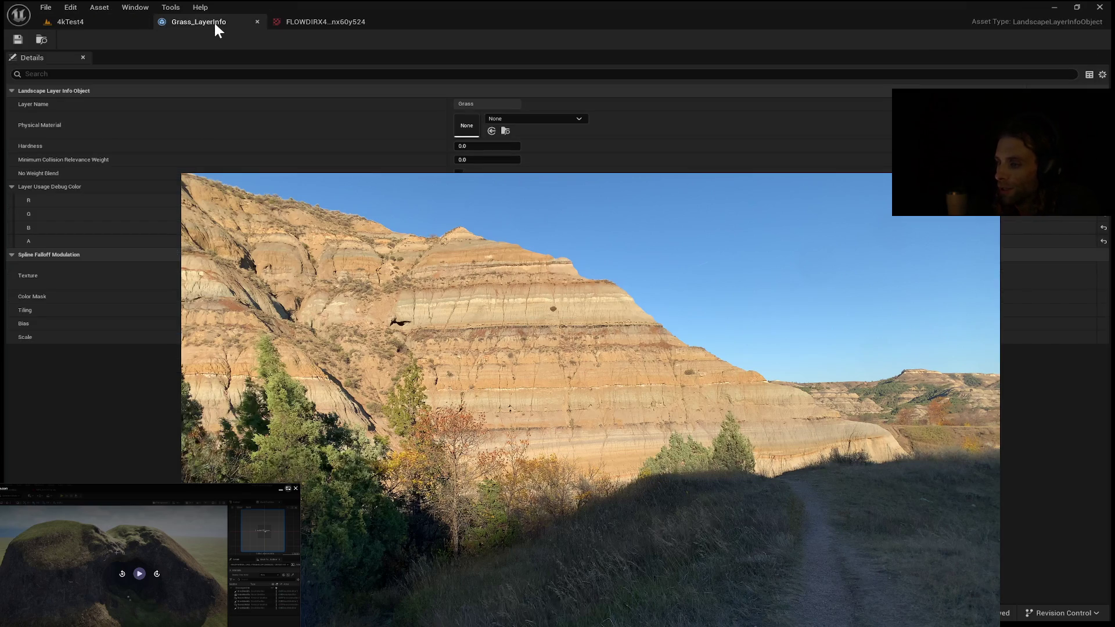
left_click(291, 26)
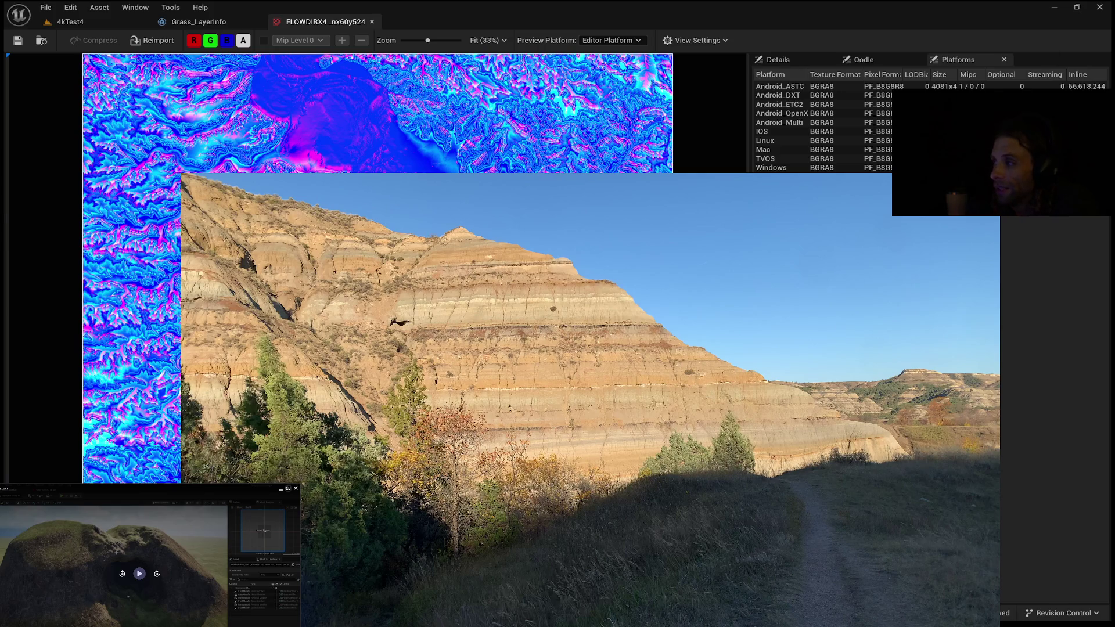
scroll(157, 332, "up", 8)
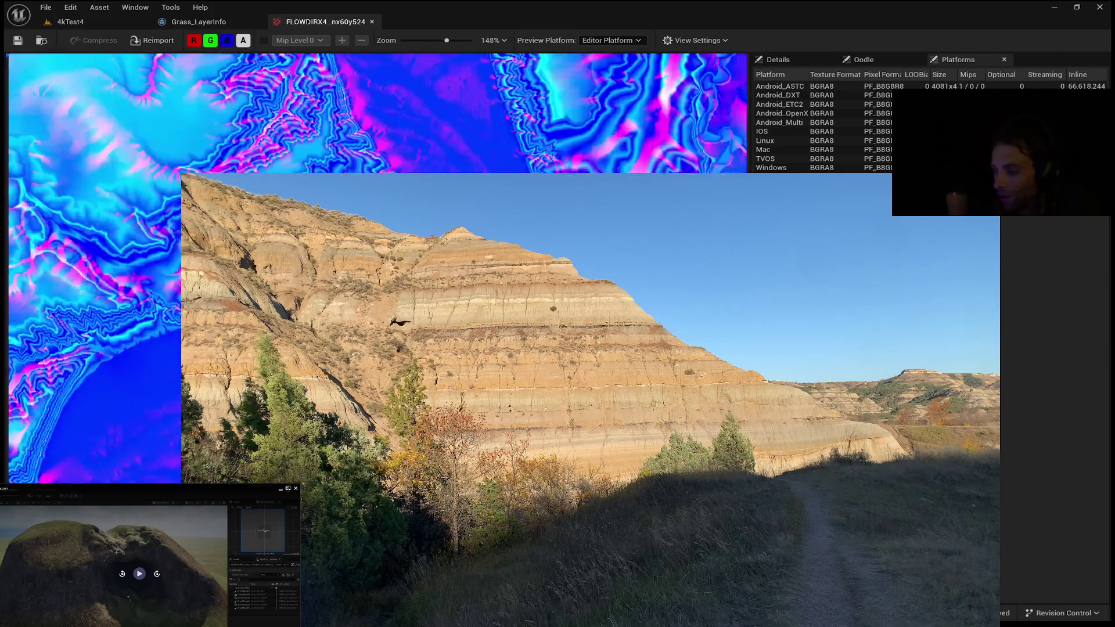
scroll(157, 331, "up", 2)
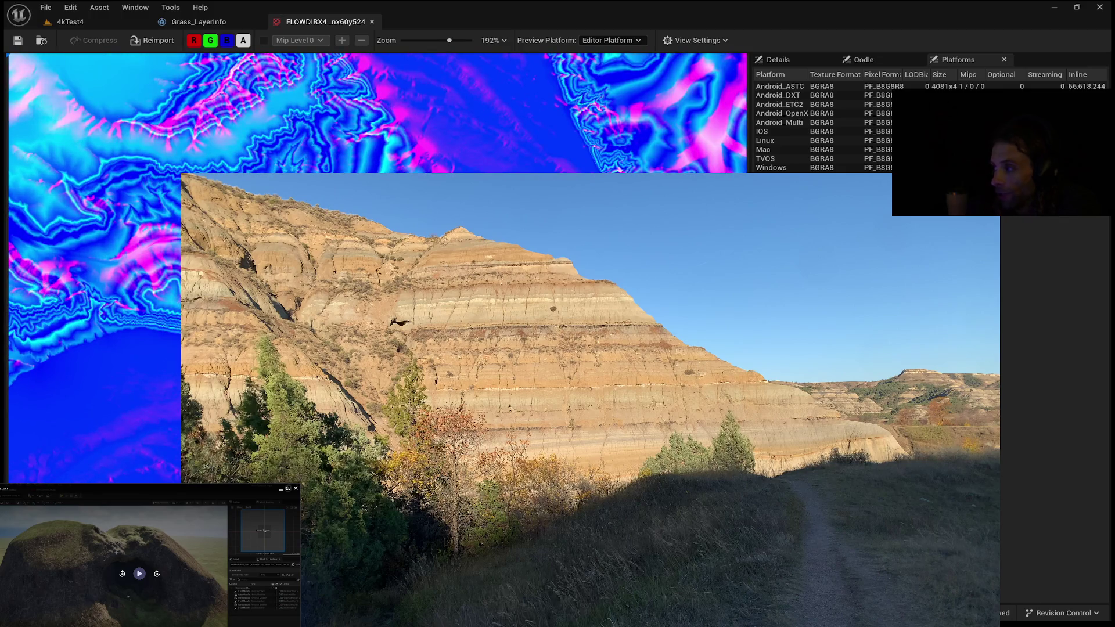
mouse_move(171, 284)
left_mouse_down()
mouse_move(154, 182)
mouse_move(99, 137)
left_mouse_up()
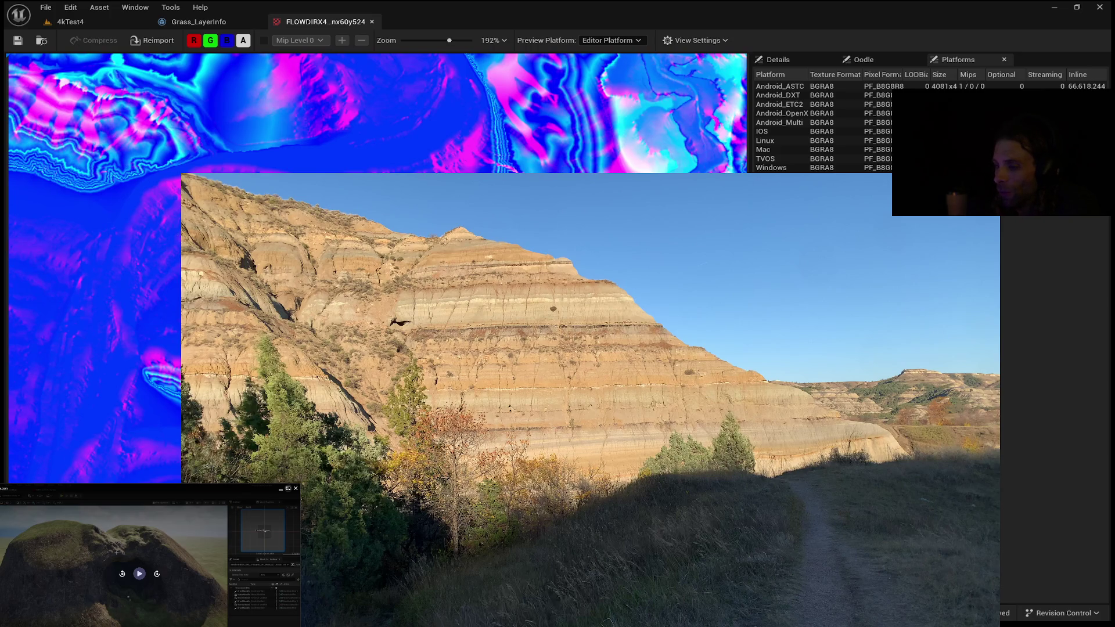
scroll(178, 307, "down", 5)
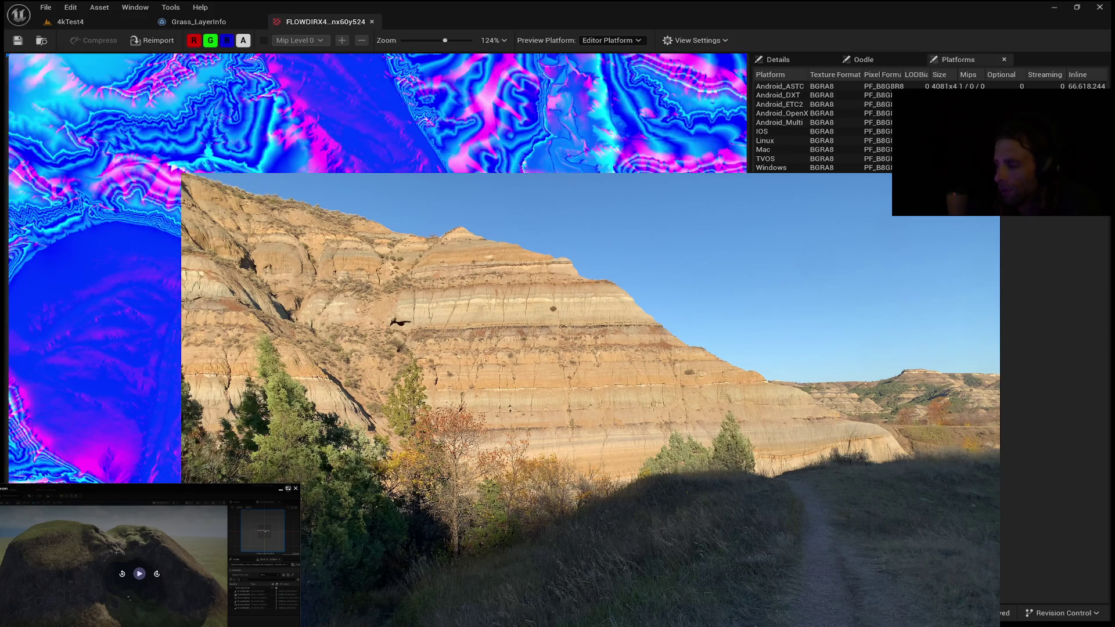
scroll(177, 307, "down", 5)
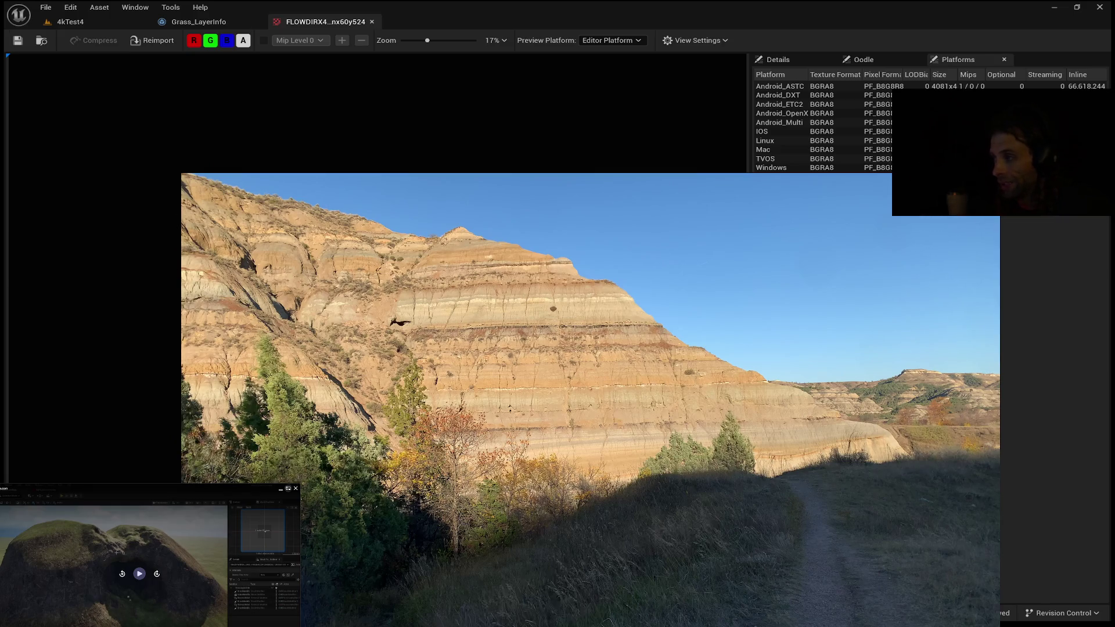
- Return to the 4kTest4 level, end the running play session, then run and stop another via Alt+P
left_click(61, 21)
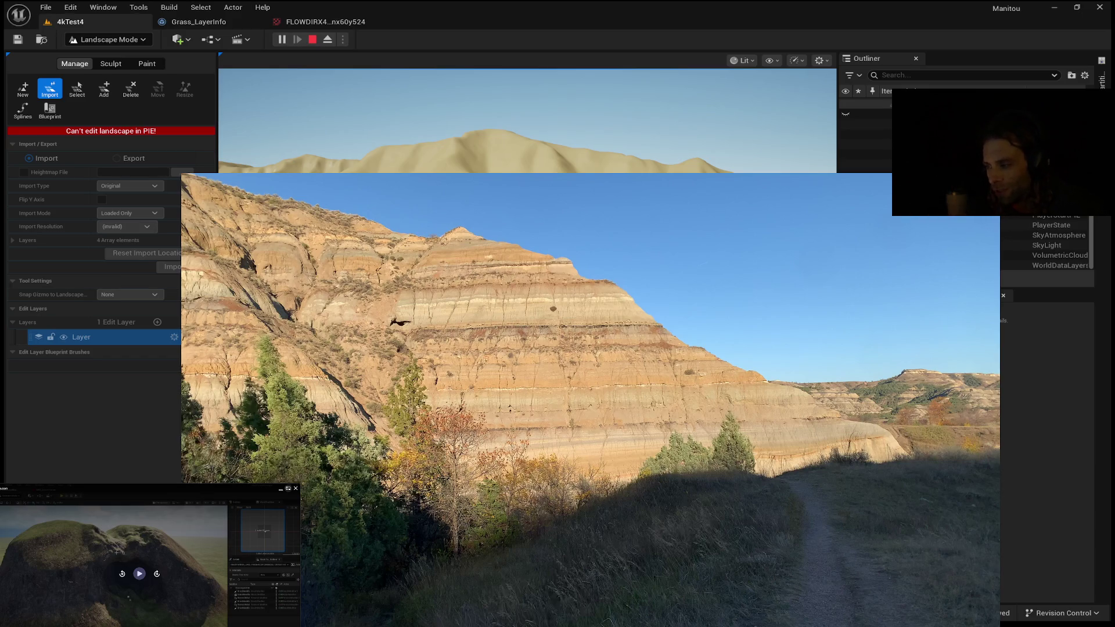
left_click(522, 116)
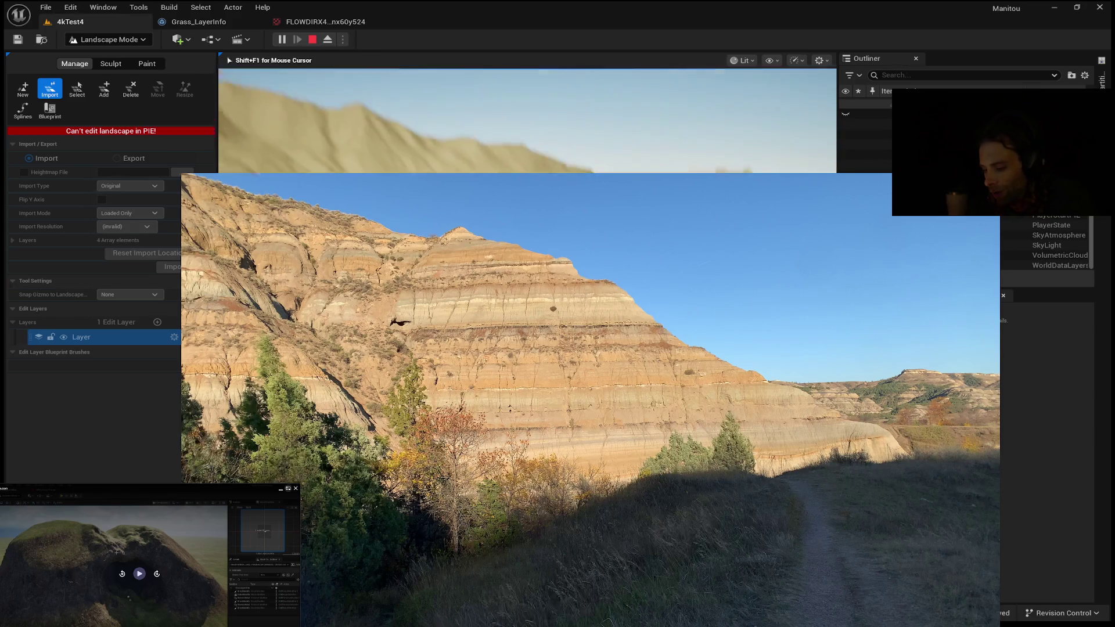
key("Escape")
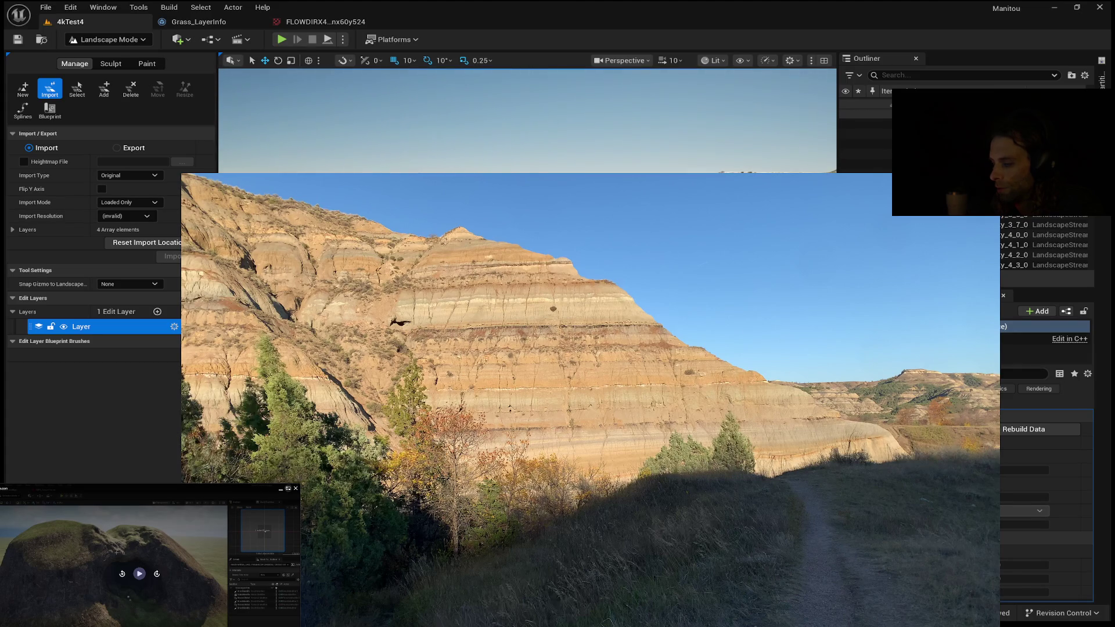
key("alt+p")
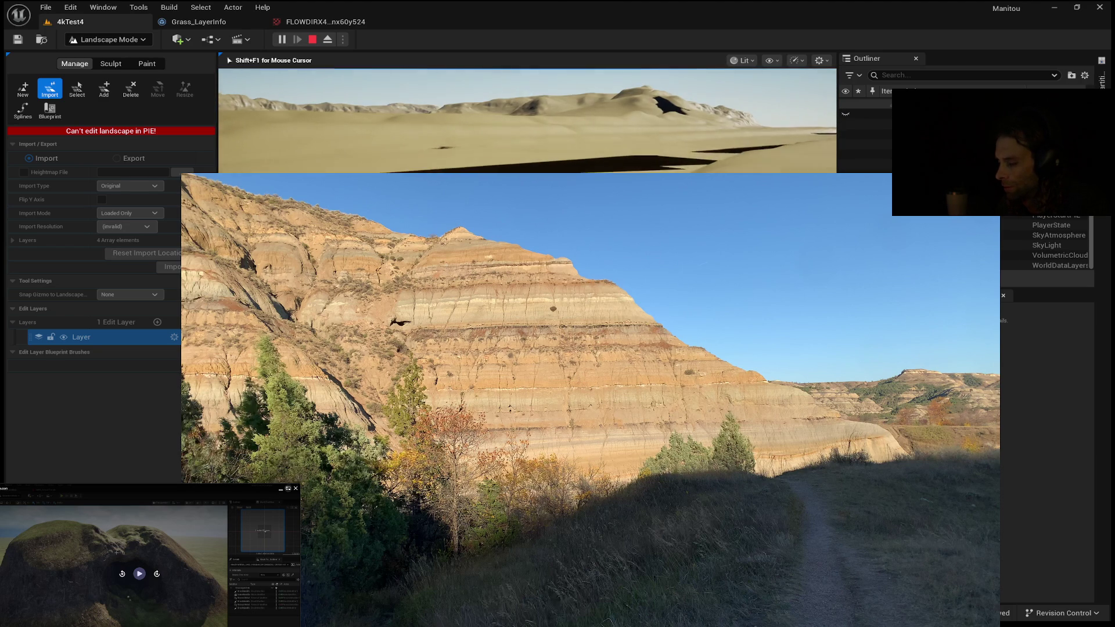
key("Escape")
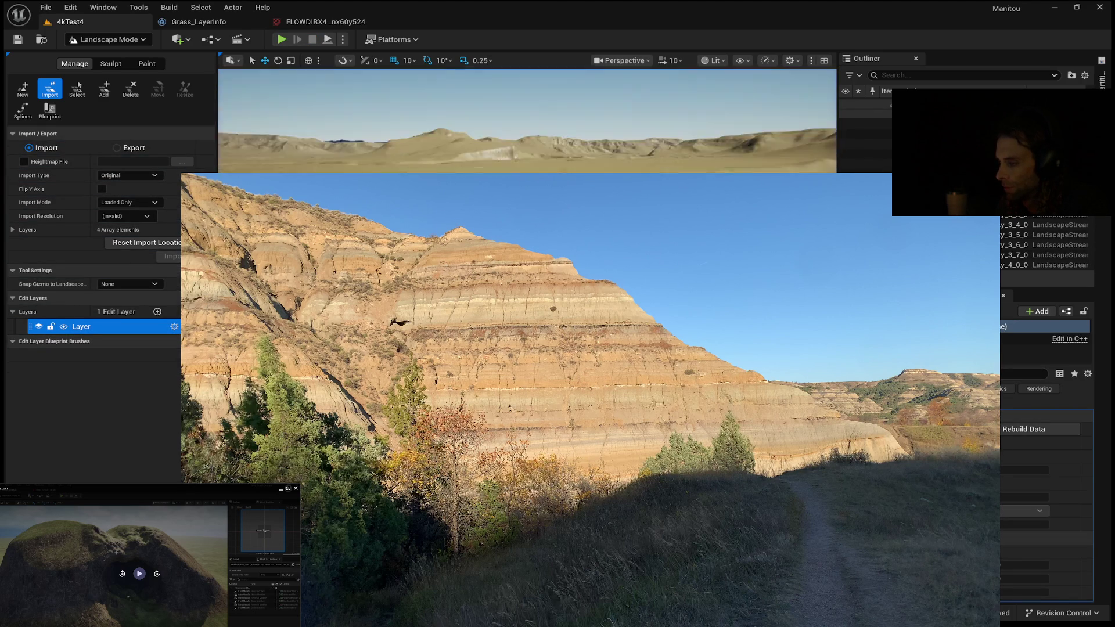
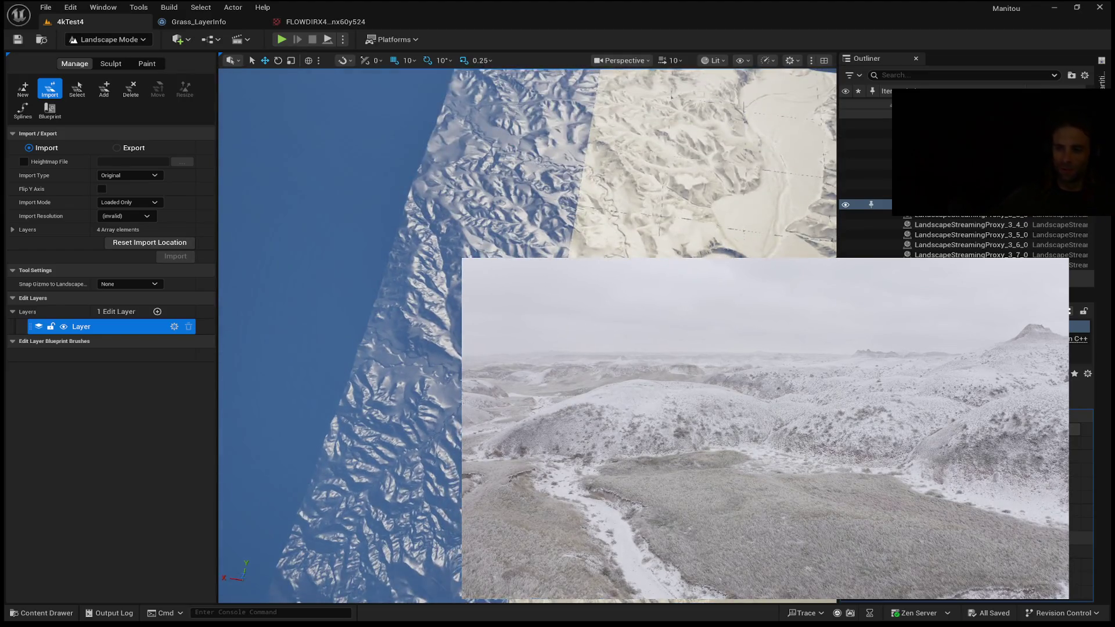
- Zoom out and fly above the tiled landscape for a top-down overview
scroll(527, 337, "down", 5)
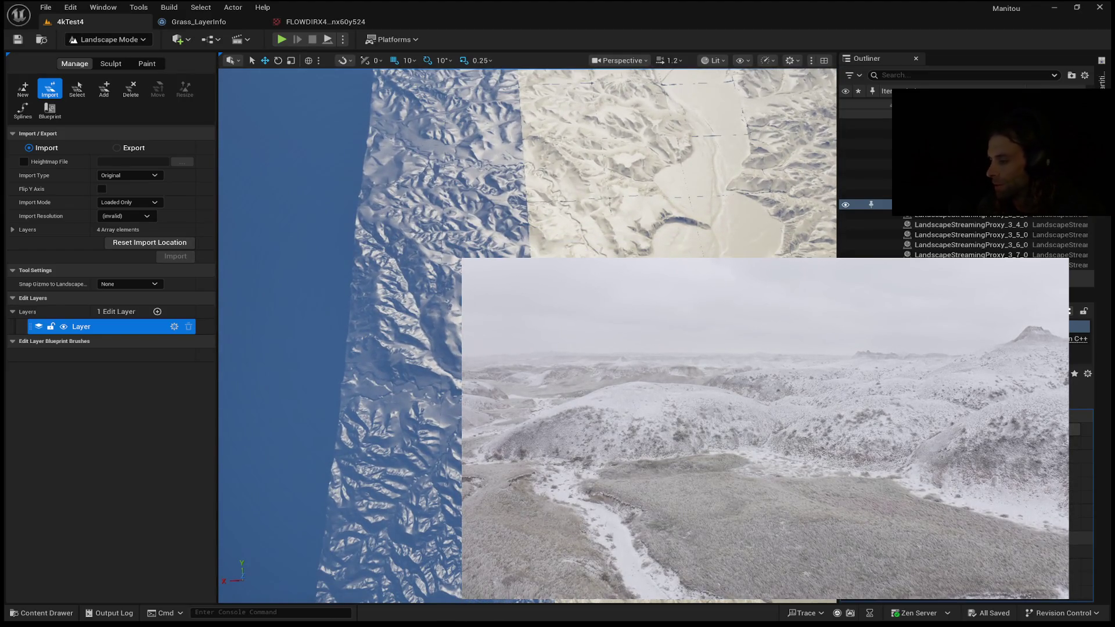
scroll(527, 337, "up", 3)
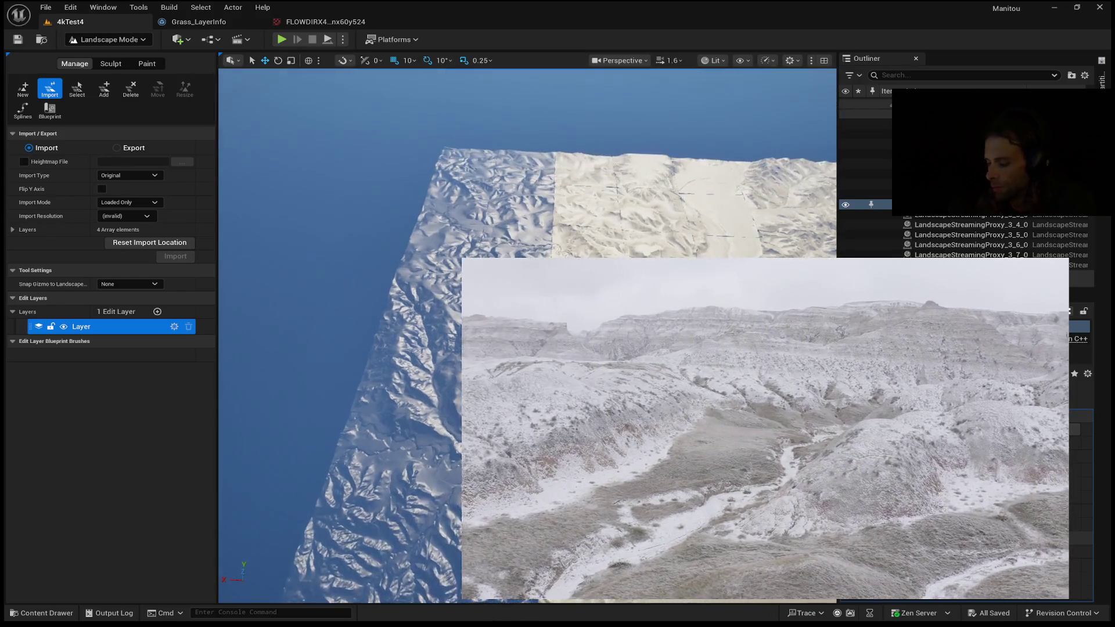
scroll(527, 337, "up", 3)
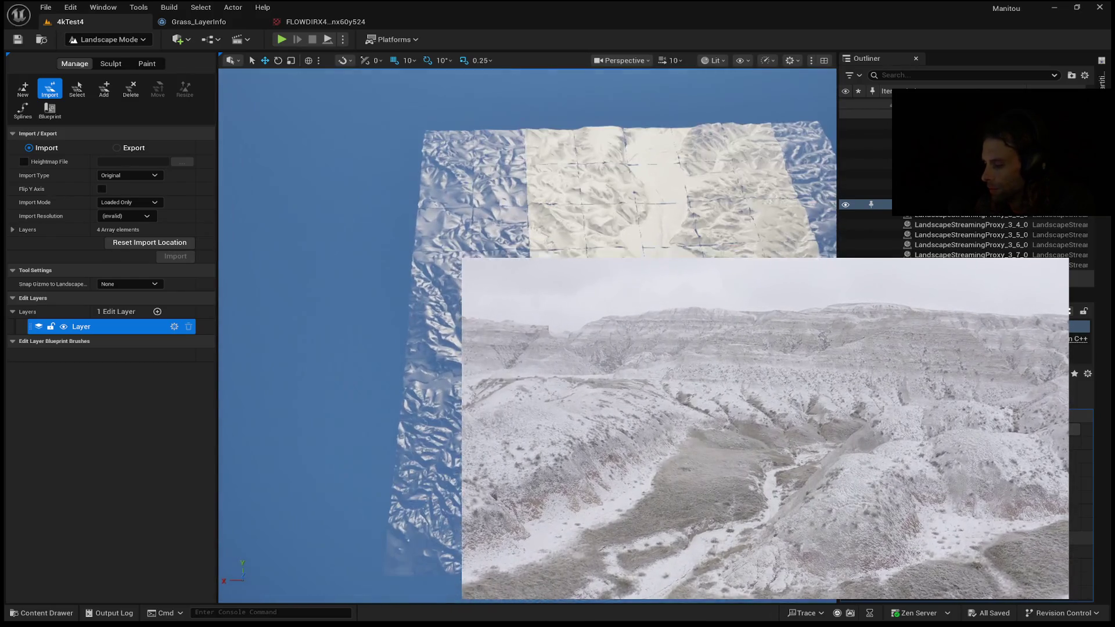
key("w")
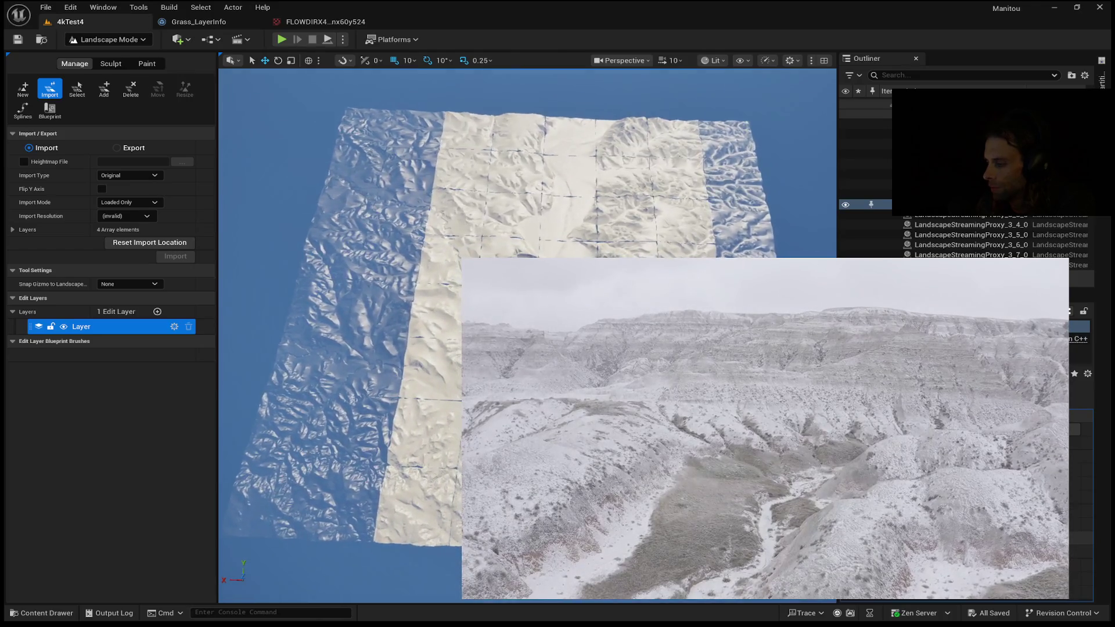
key("s")
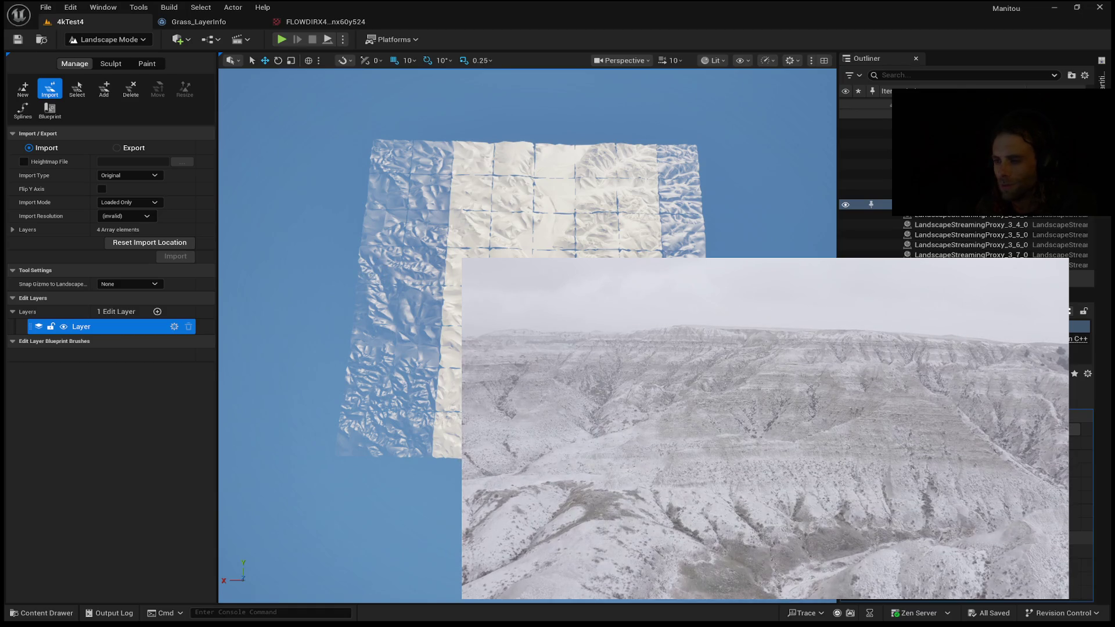
key("w")
key("e")
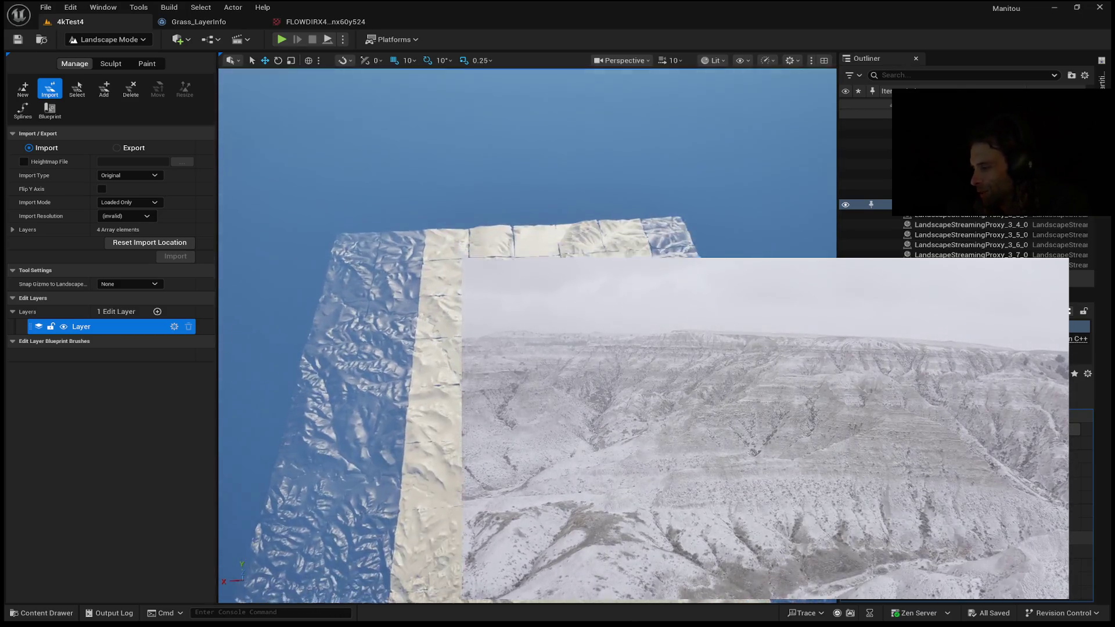
key("w")
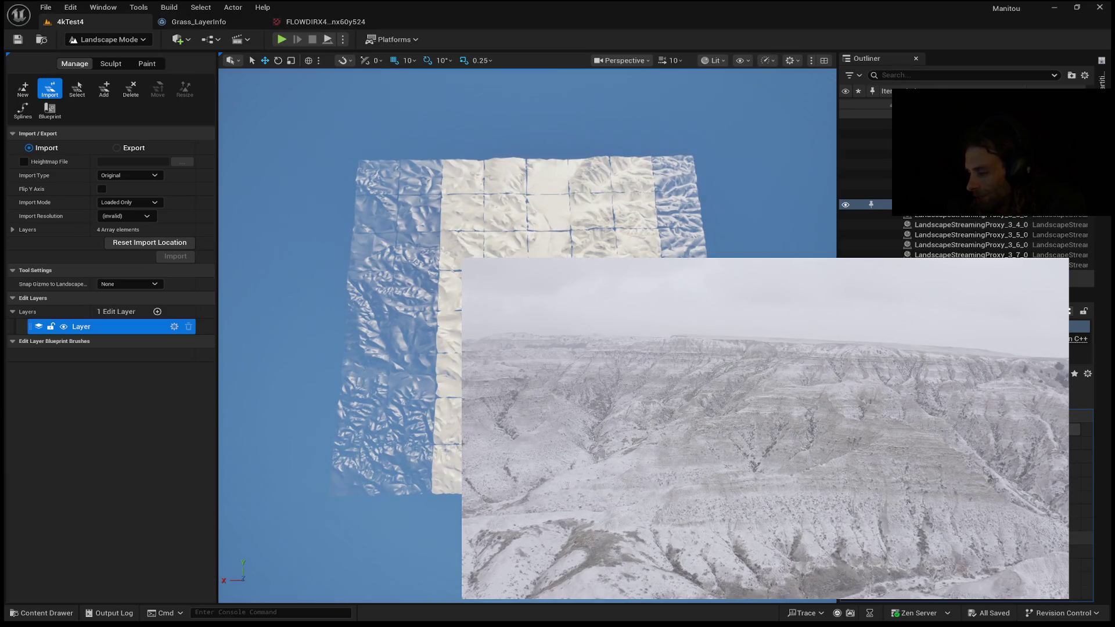
key("w")
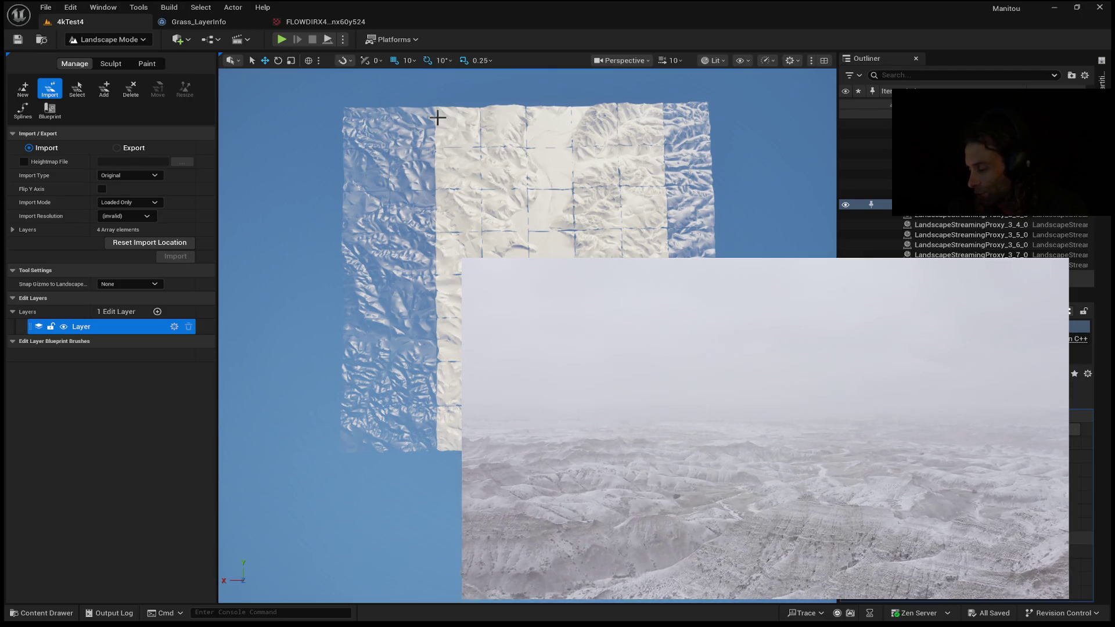
- Turn the view and drop the camera to ground level facing the distant ridges
mouse_move(579, 162)
left_mouse_down()
mouse_move(607, 165)
mouse_move(616, 96)
mouse_move(583, 162)
left_mouse_up()
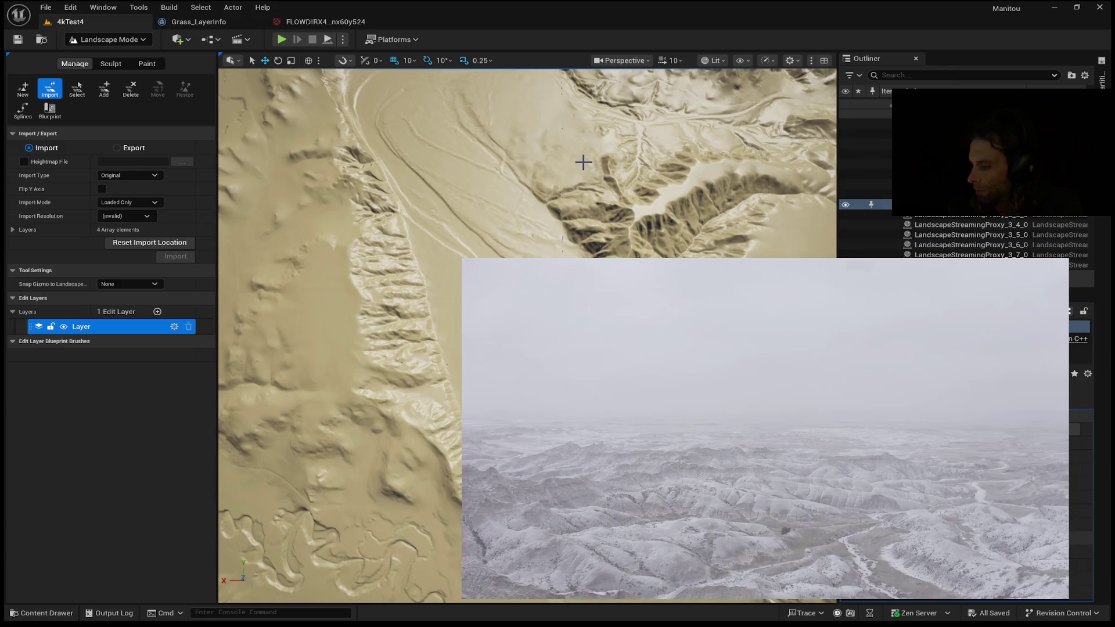
key("Up")
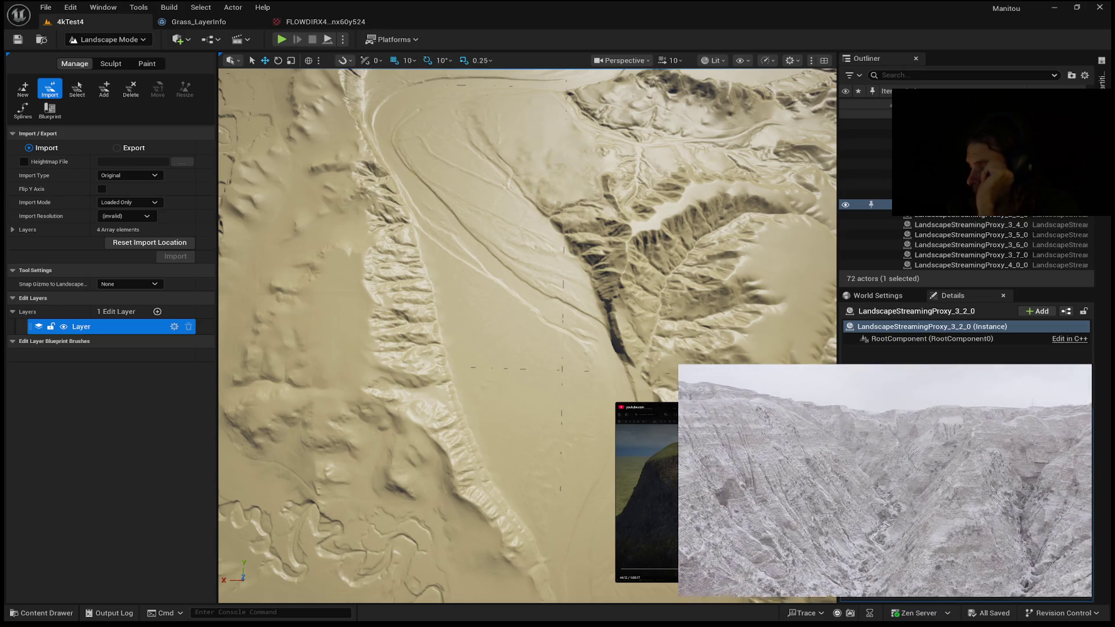
scroll(527, 336, "down", 10)
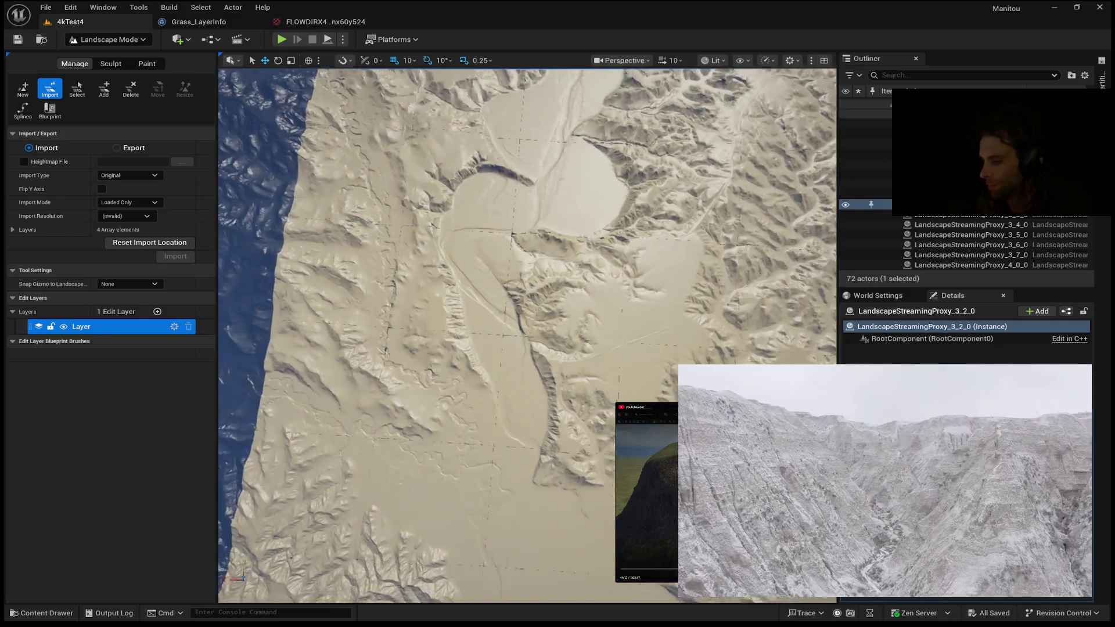
scroll(527, 336, "up", 5)
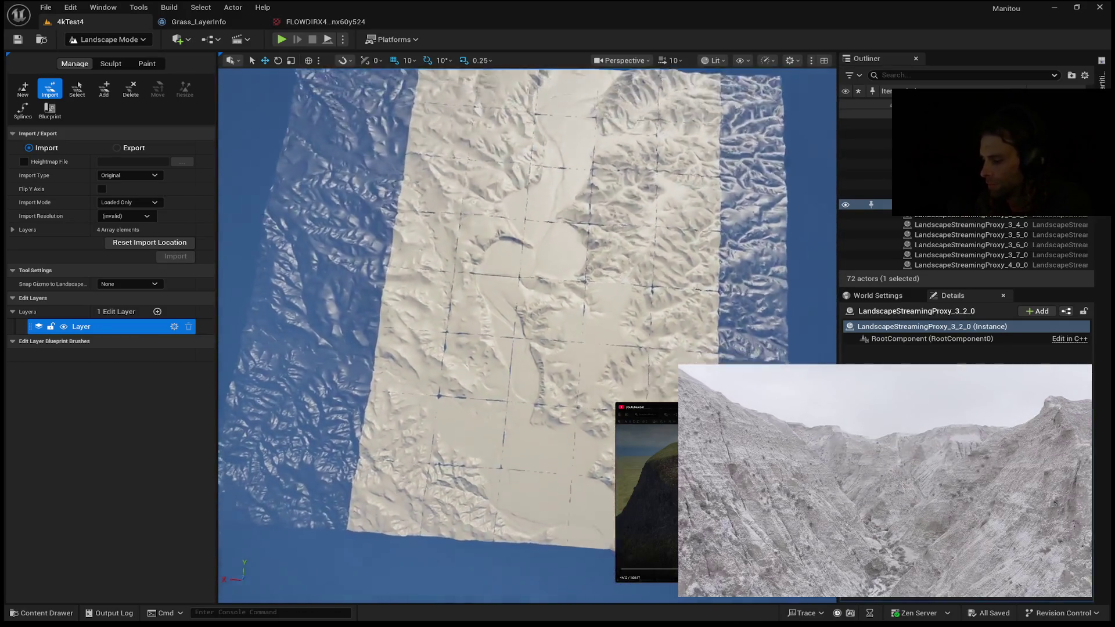
scroll(527, 336, "up", 10)
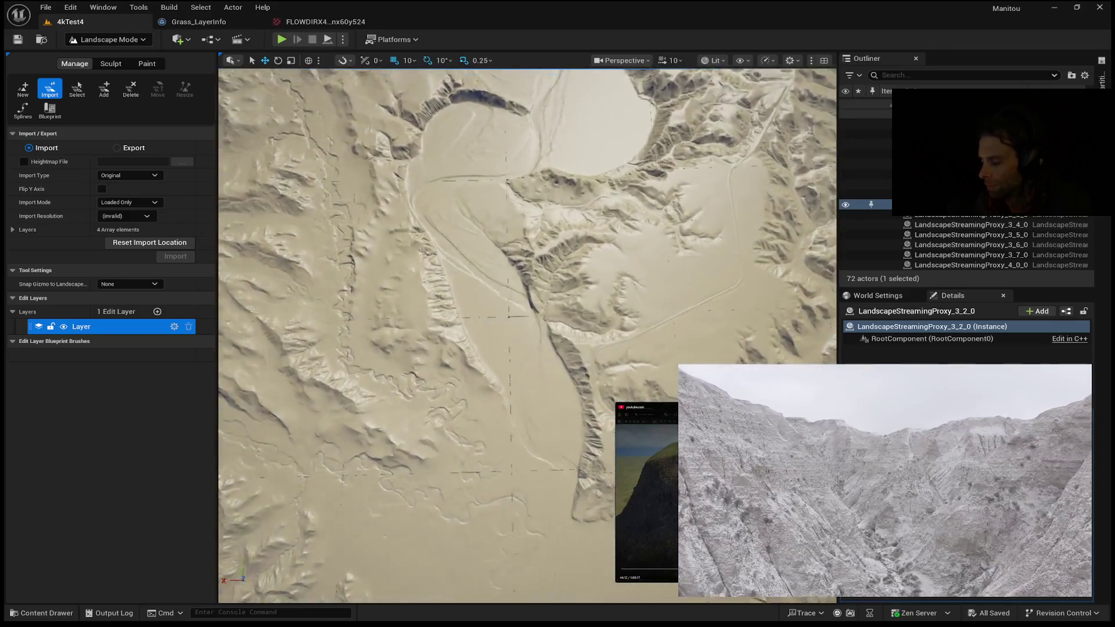
mouse_move(527, 336)
left_mouse_down()
mouse_move(527, 209)
mouse_move(527, 258)
mouse_move(511, 255)
left_mouse_up()
mouse_move(522, 348)
left_mouse_down()
mouse_move(537, 308)
mouse_move(506, 292)
left_mouse_up()
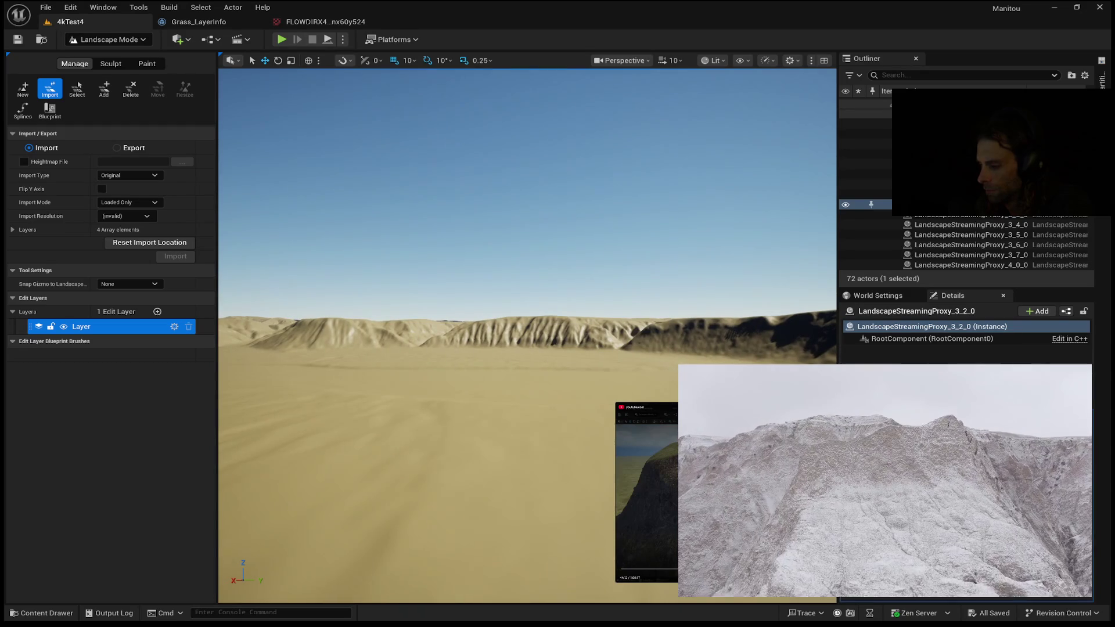
- Fly across the plain toward the eroded ridge, then switch to landscape painting
mouse_move(526, 475)
left_mouse_down()
mouse_move(526, 459)
mouse_move(526, 474)
left_mouse_up()
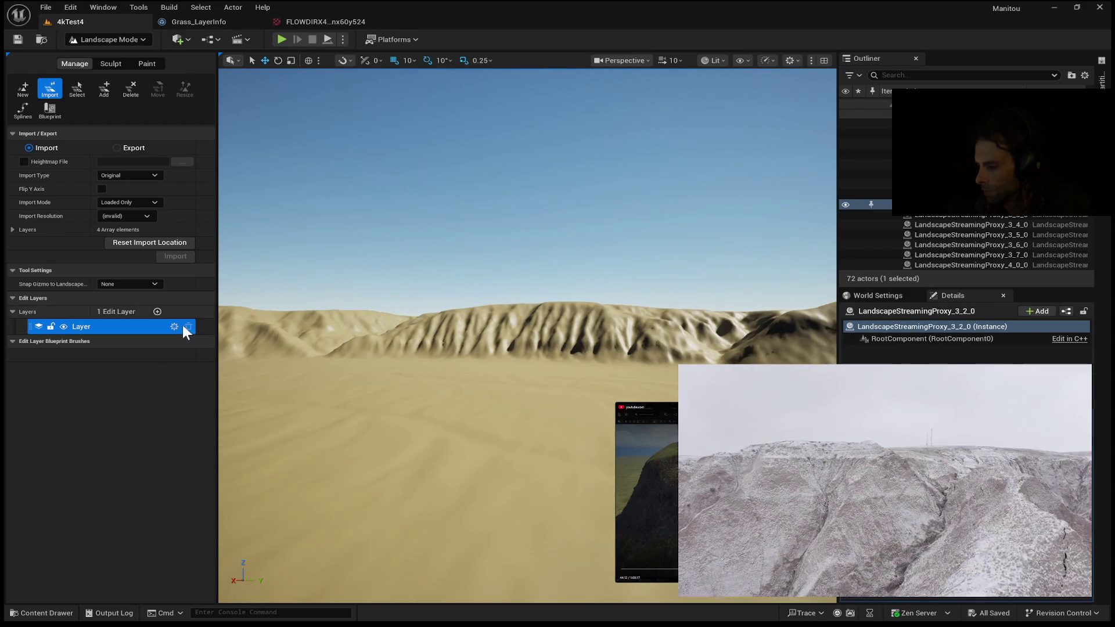
left_click(148, 64)
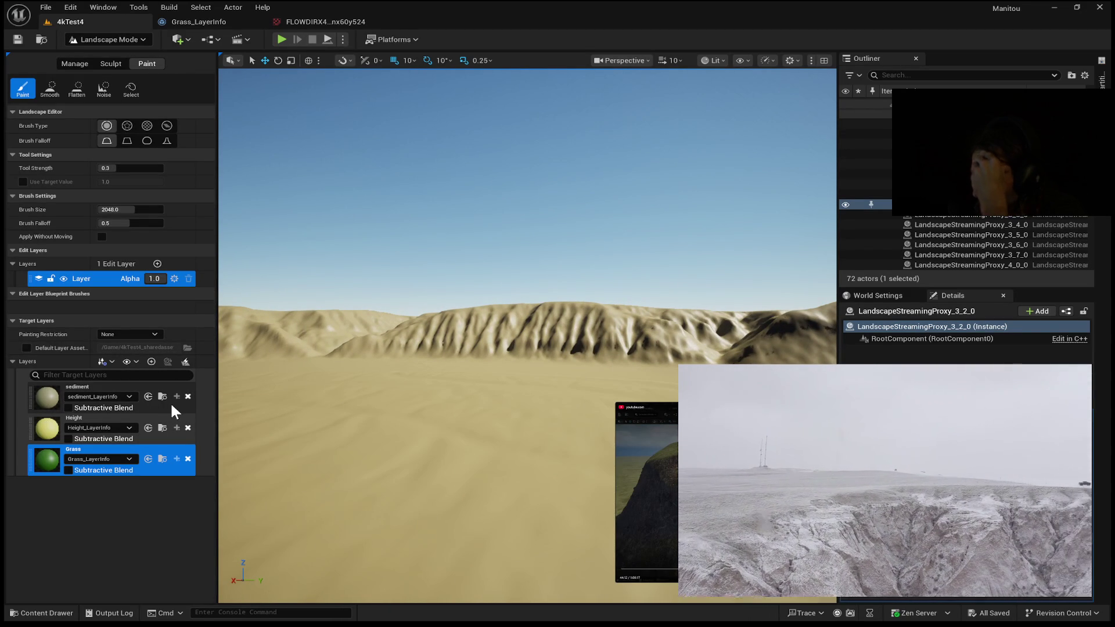
- Assign sediment_LayerInfo to the sediment layer and make sediment the active paint layer
left_click(100, 407)
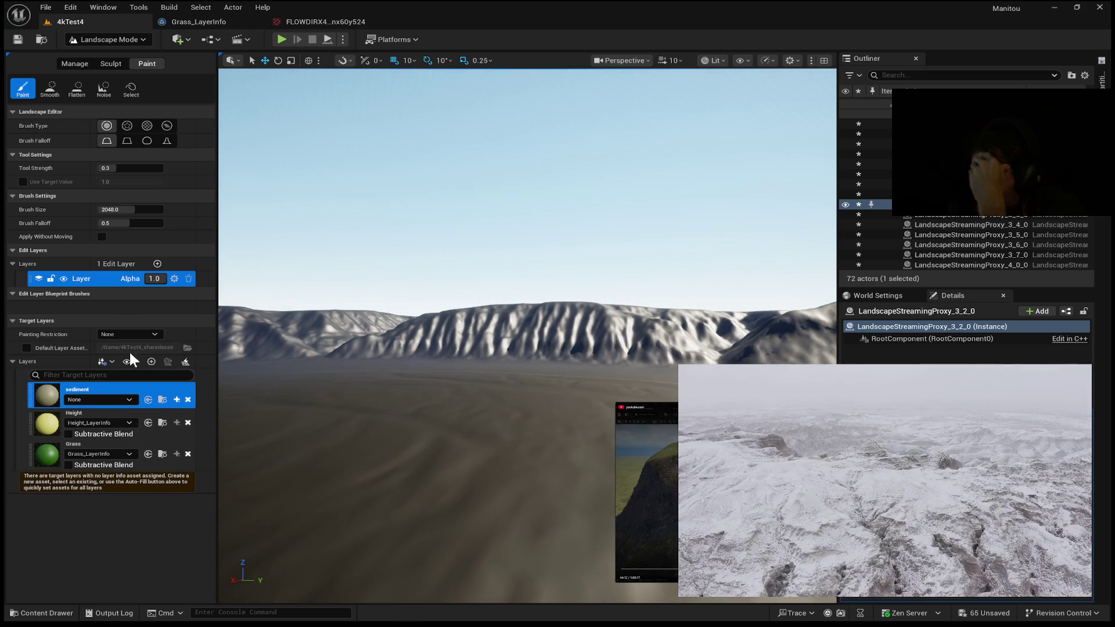
left_click(119, 399)
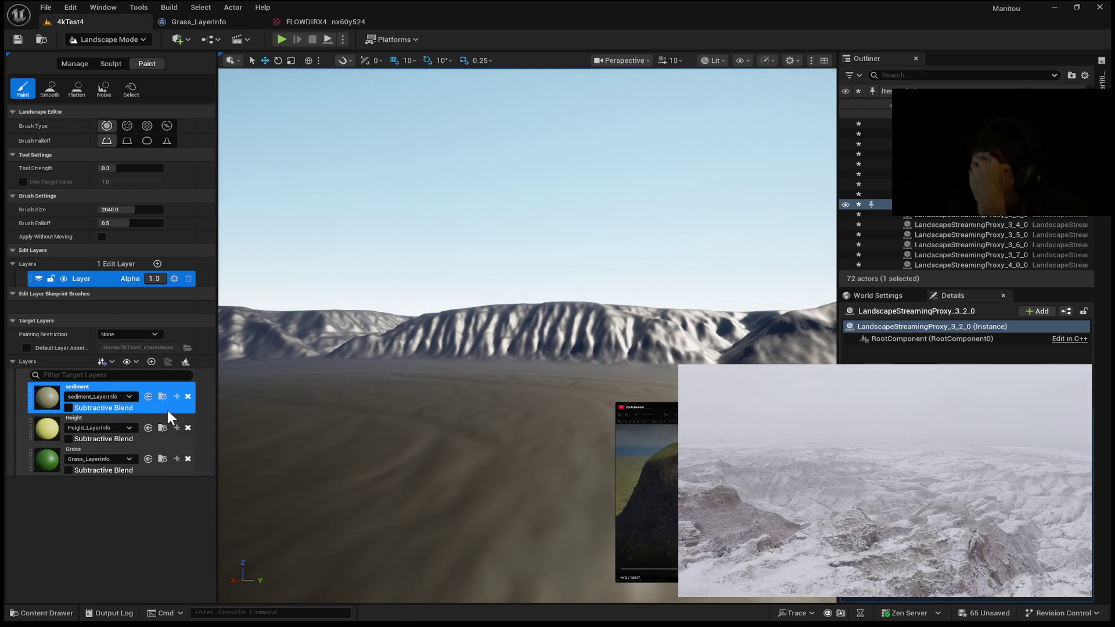
left_click(162, 442)
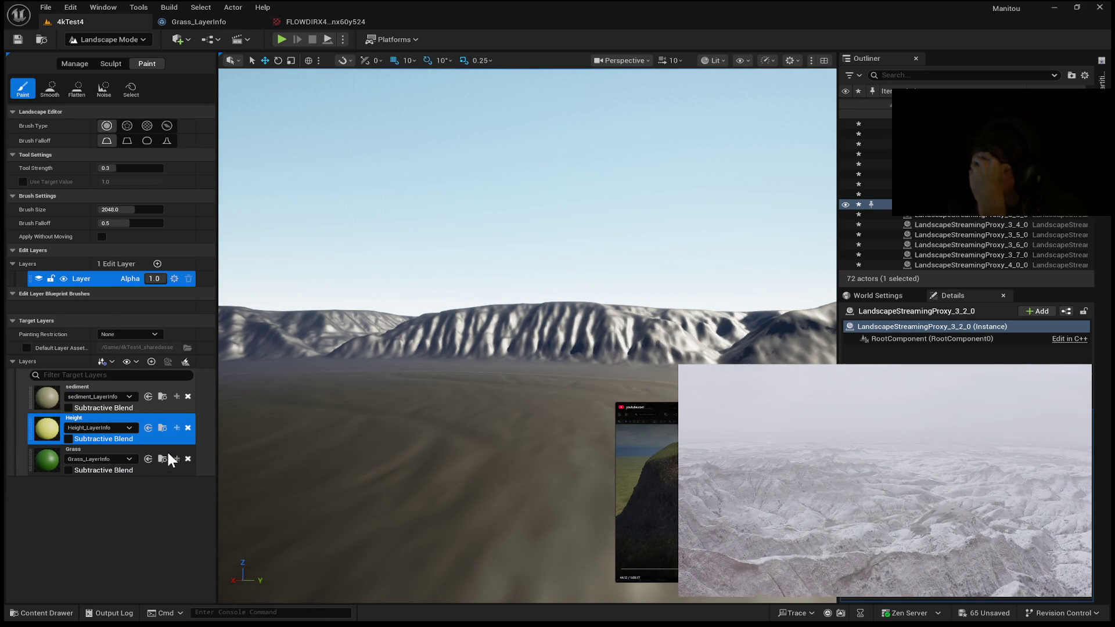
left_click(170, 467)
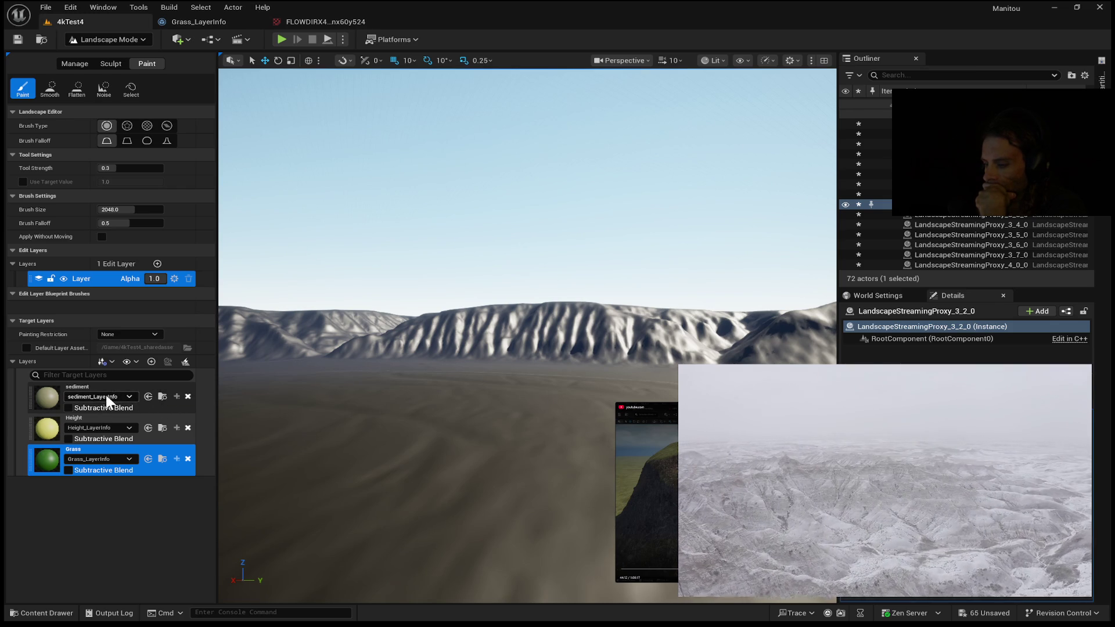
left_click(166, 405)
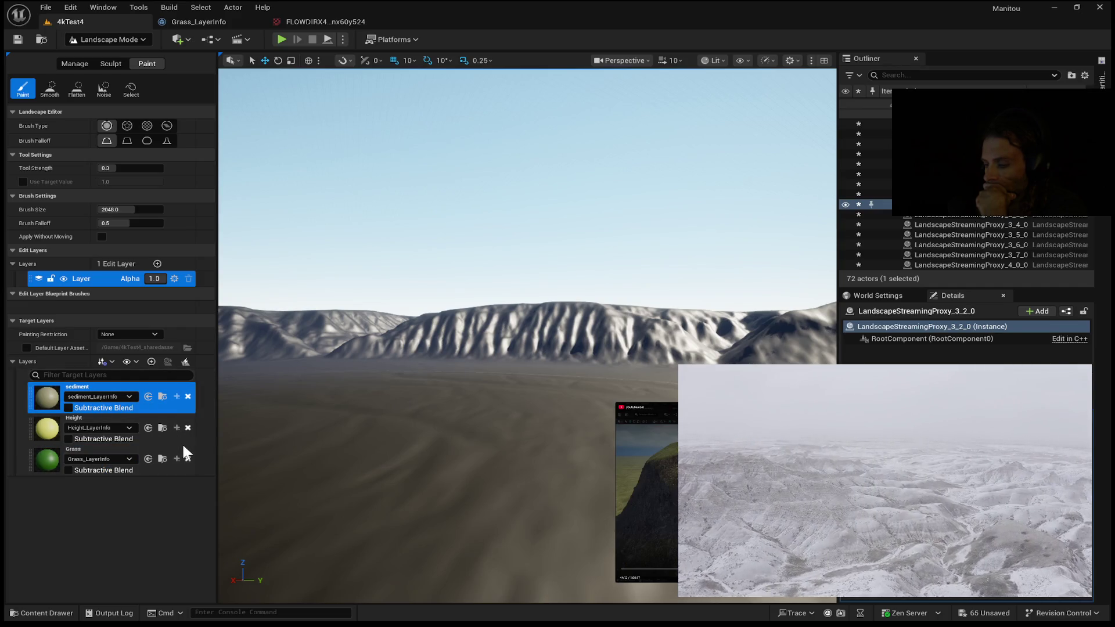
key("shift+1")
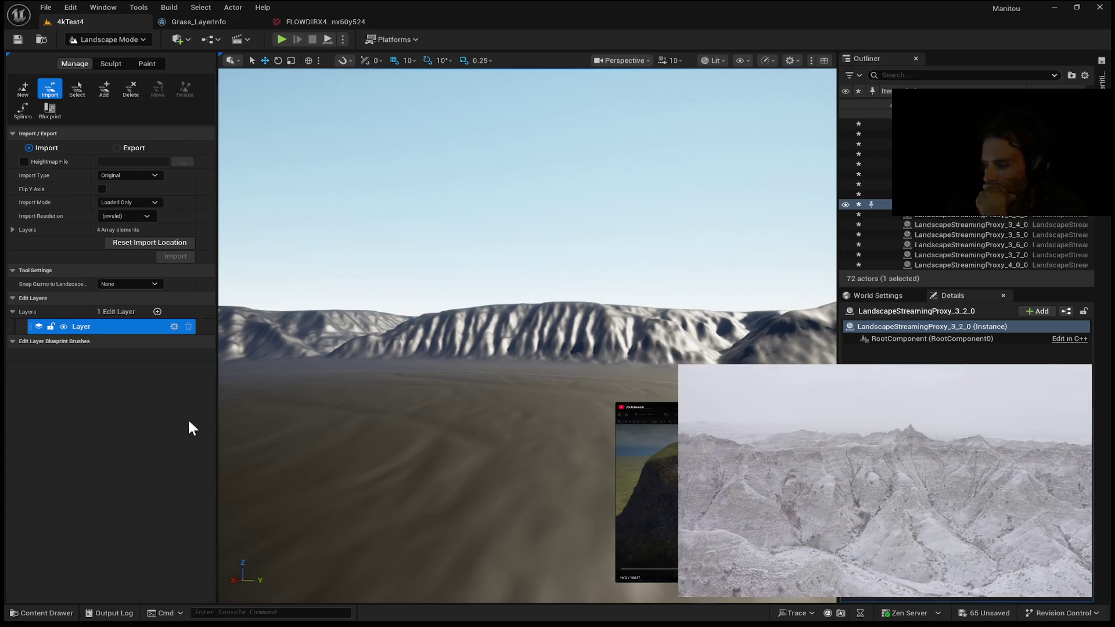
left_click(146, 62)
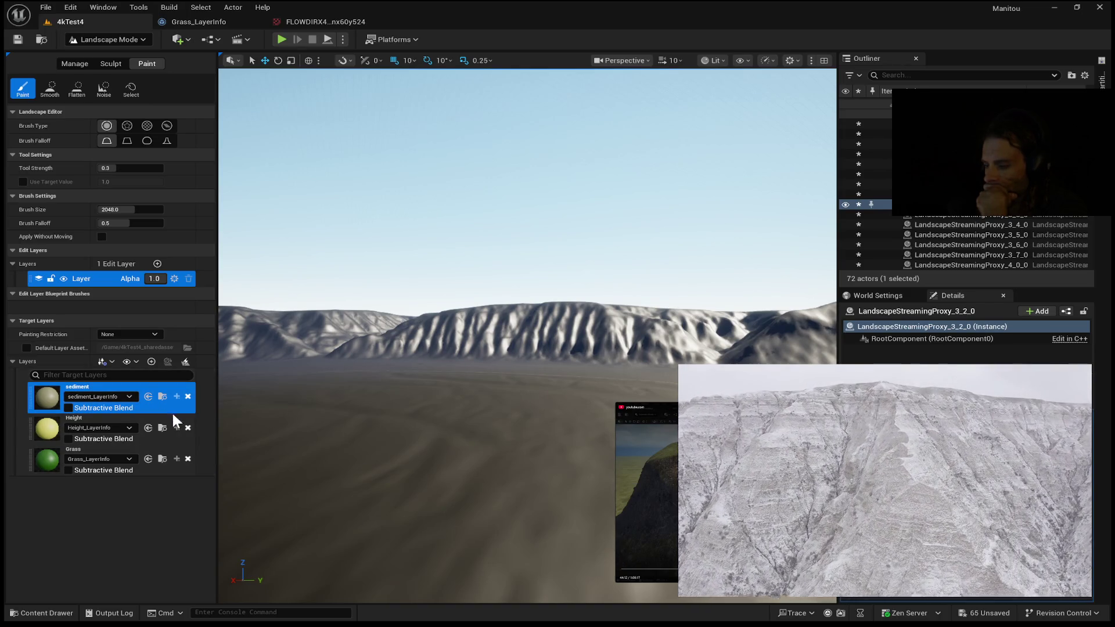
- Show the Manage heightmap import tools, then return to the Paint tools
key("shift+1")
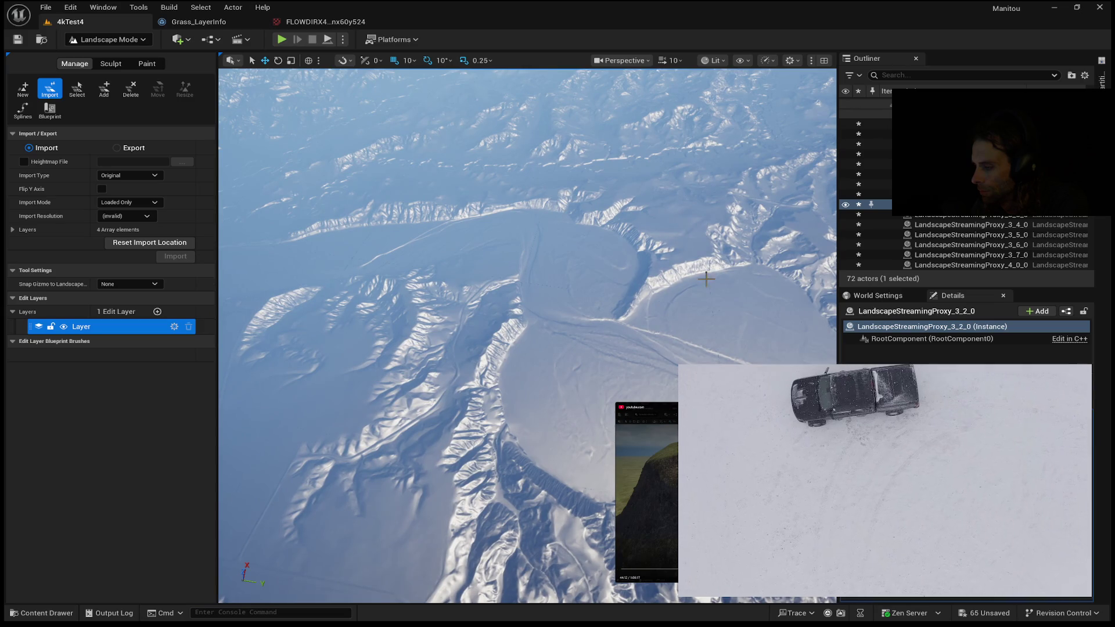
left_click(134, 62)
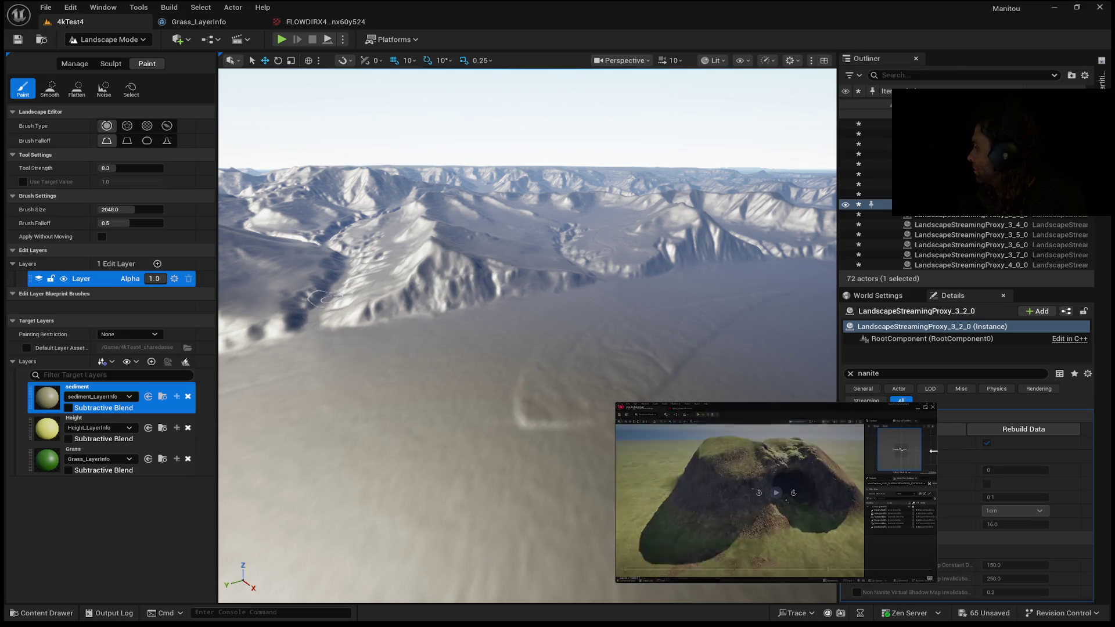
- Start playing the reference video
left_click(776, 492)
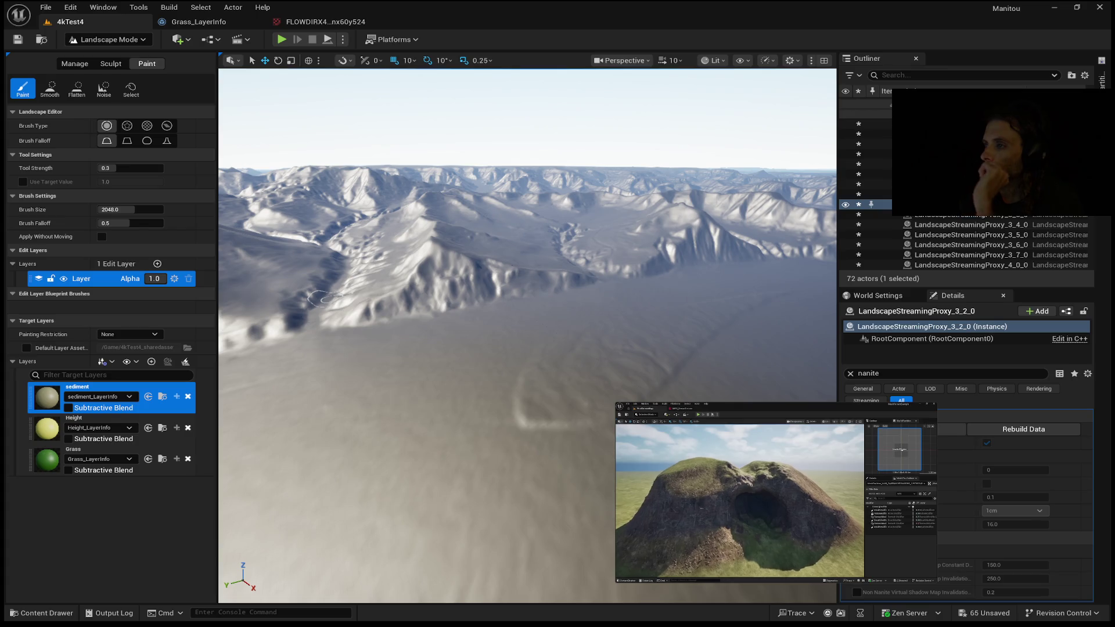
- Skip ahead and resume the reference video, then rewind it to 42:43
mouse_move(726, 476)
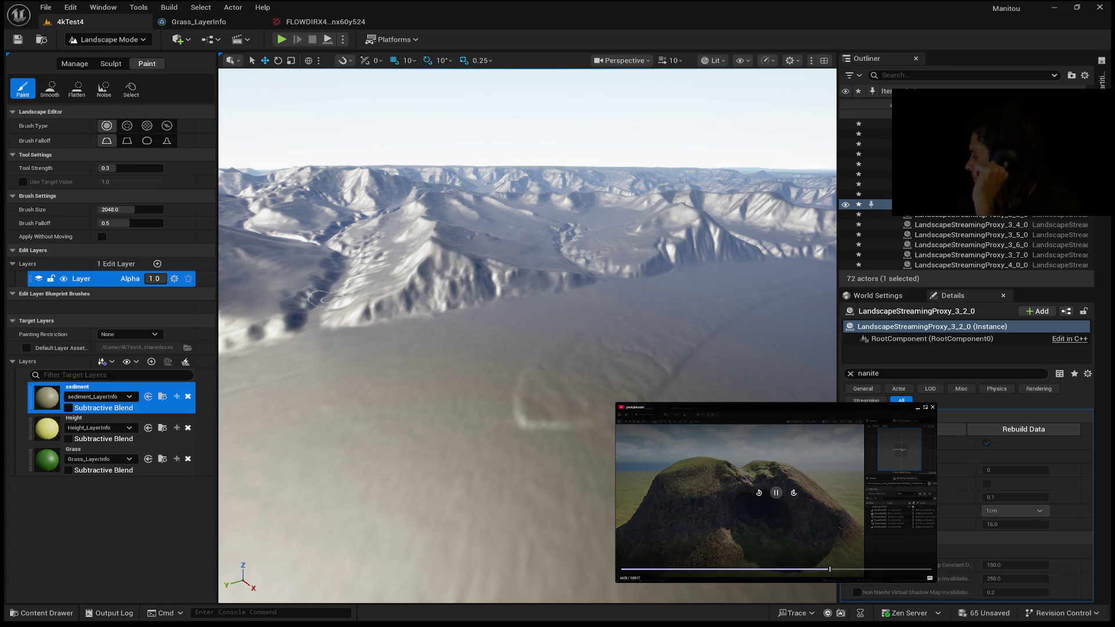
left_click(841, 569)
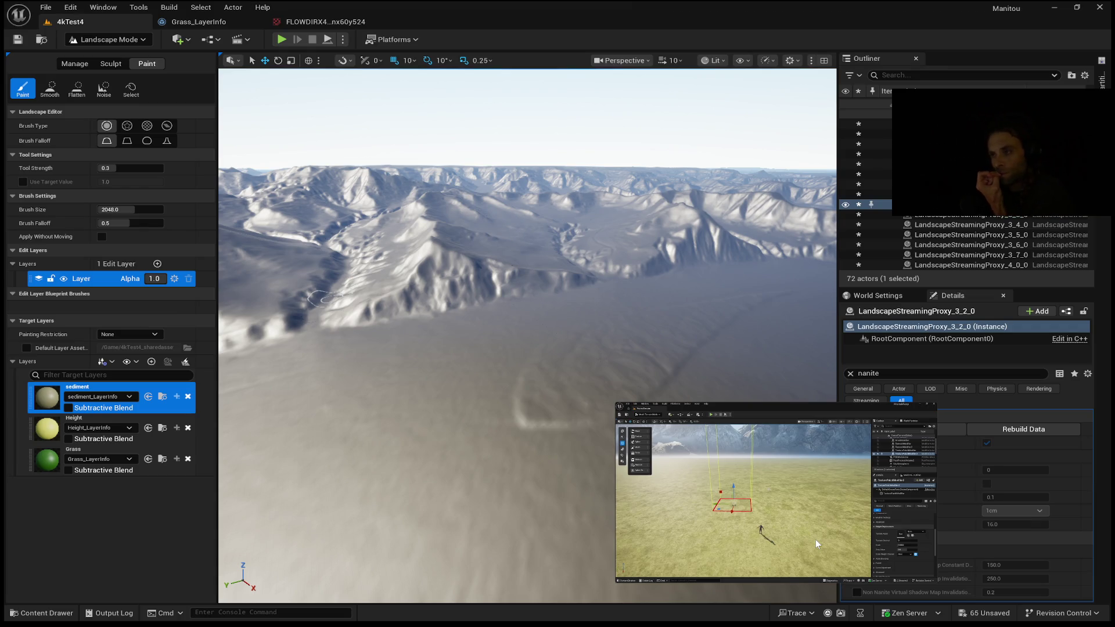
left_click(815, 539)
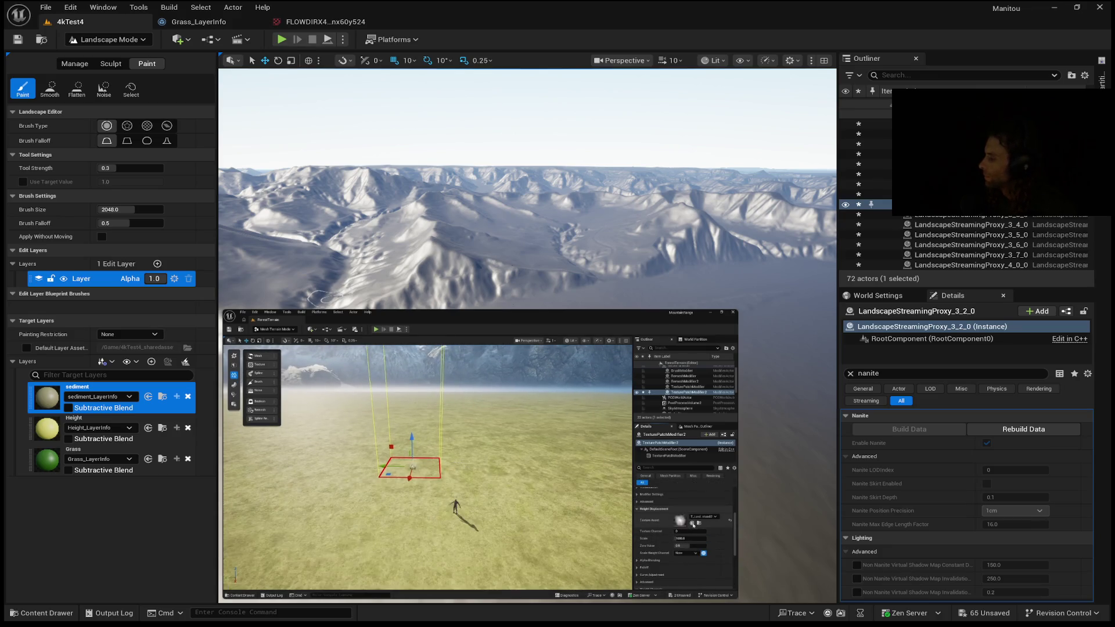
mouse_move(427, 468)
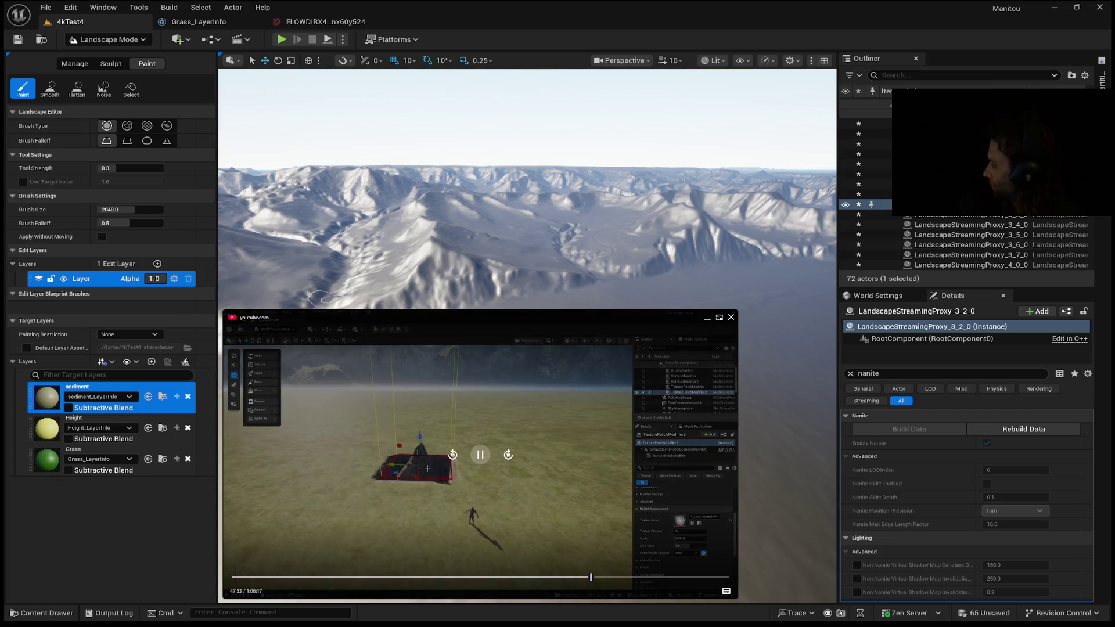
left_click_drag(568, 578, 561, 578)
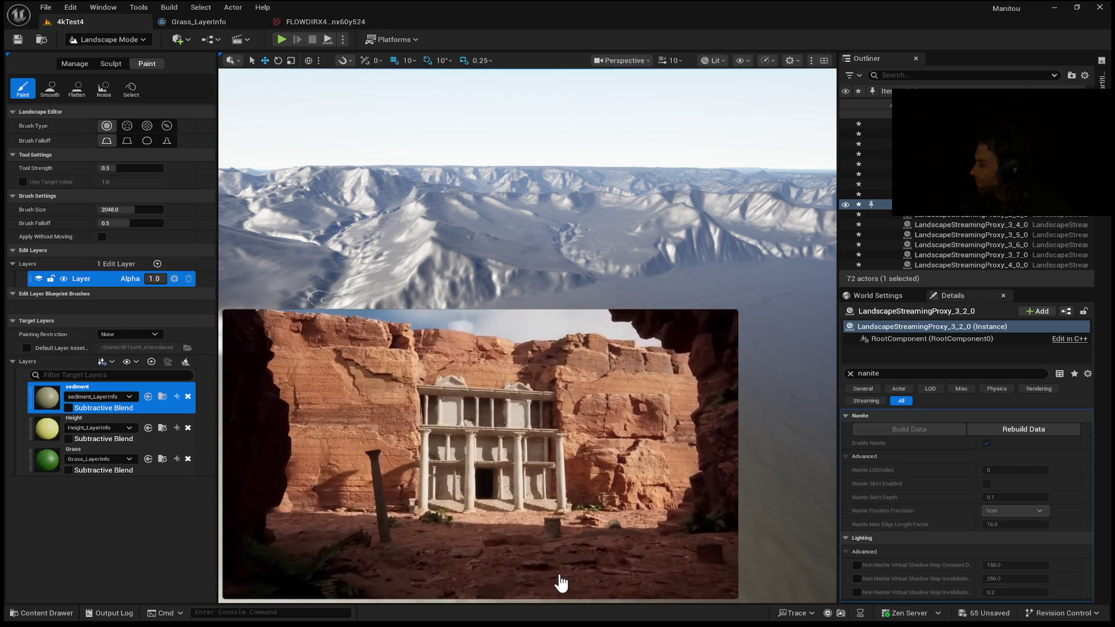
- Skip the reference video forward twice, from 45:12 to 45:34
mouse_move(659, 552)
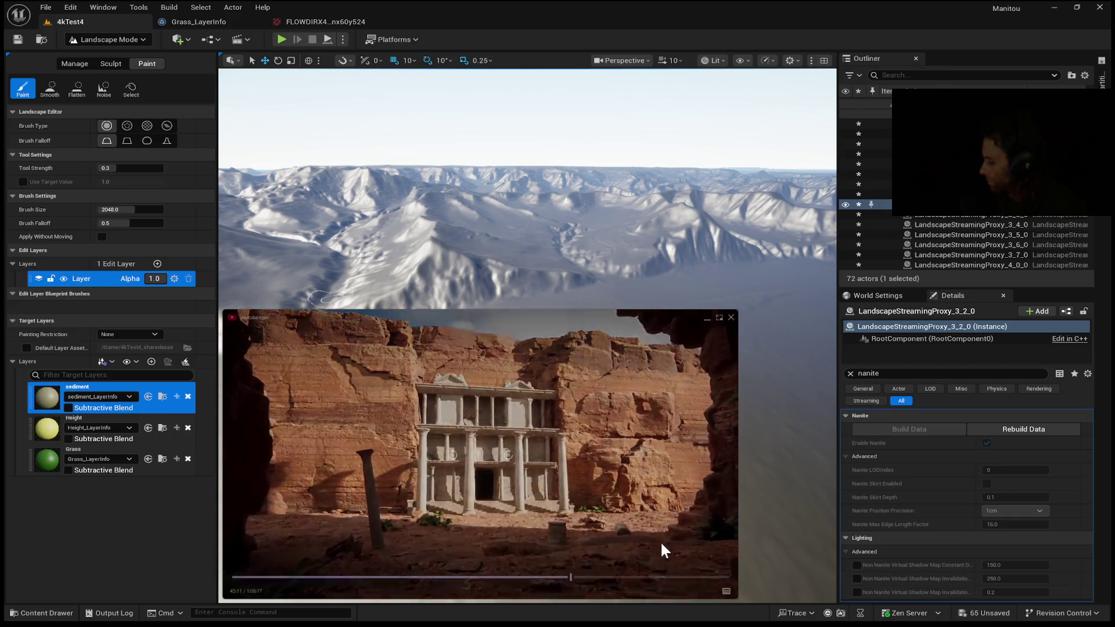
left_click(507, 457)
left_click(507, 456)
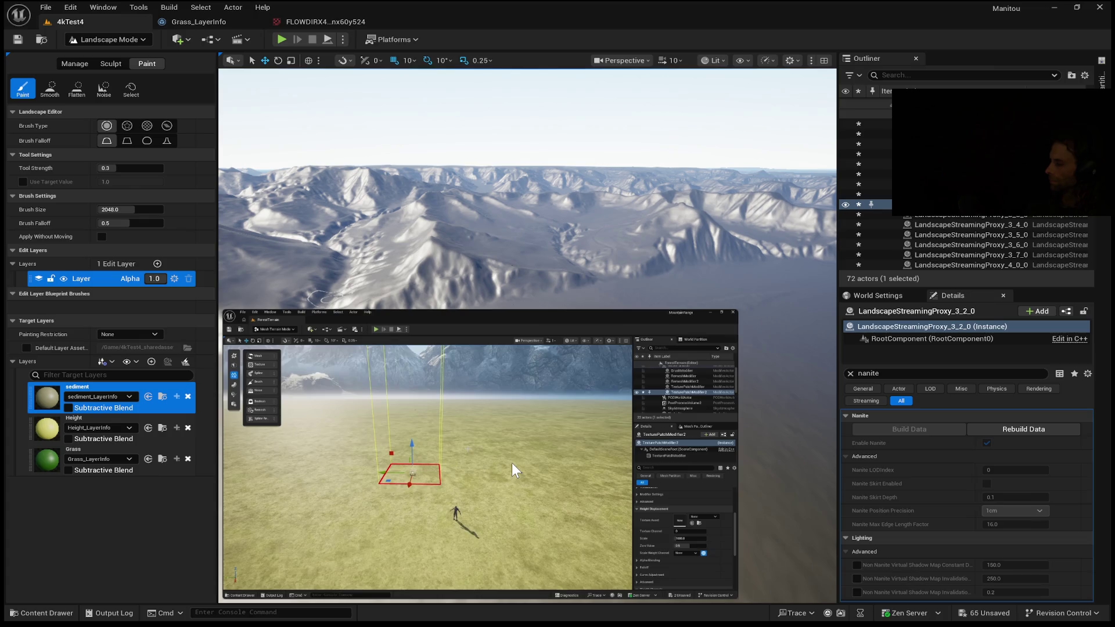
mouse_move(714, 565)
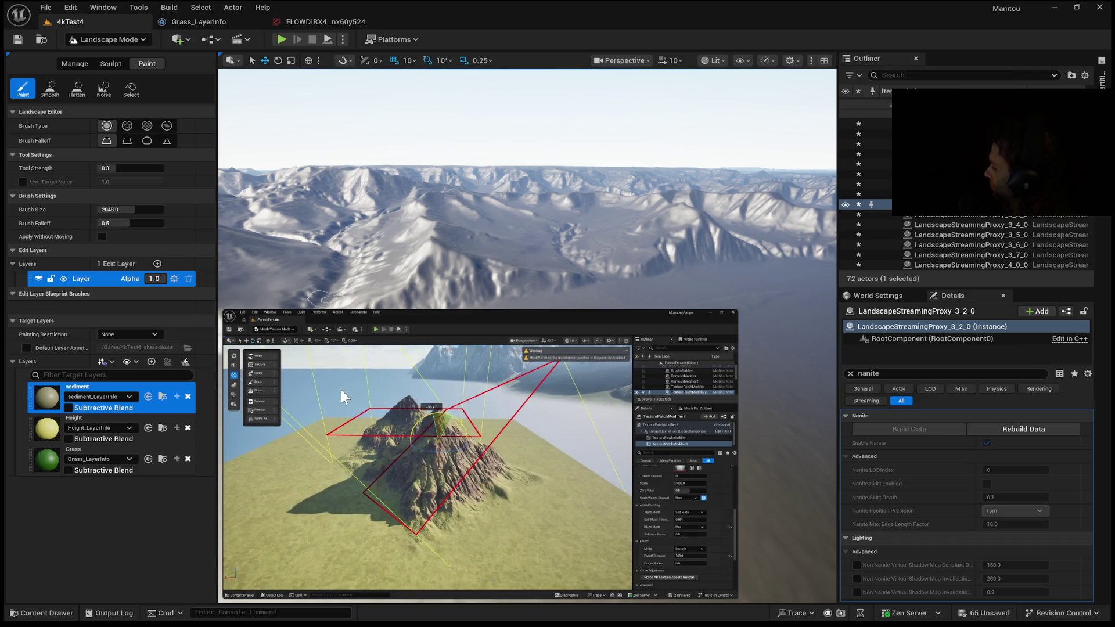
mouse_move(510, 425)
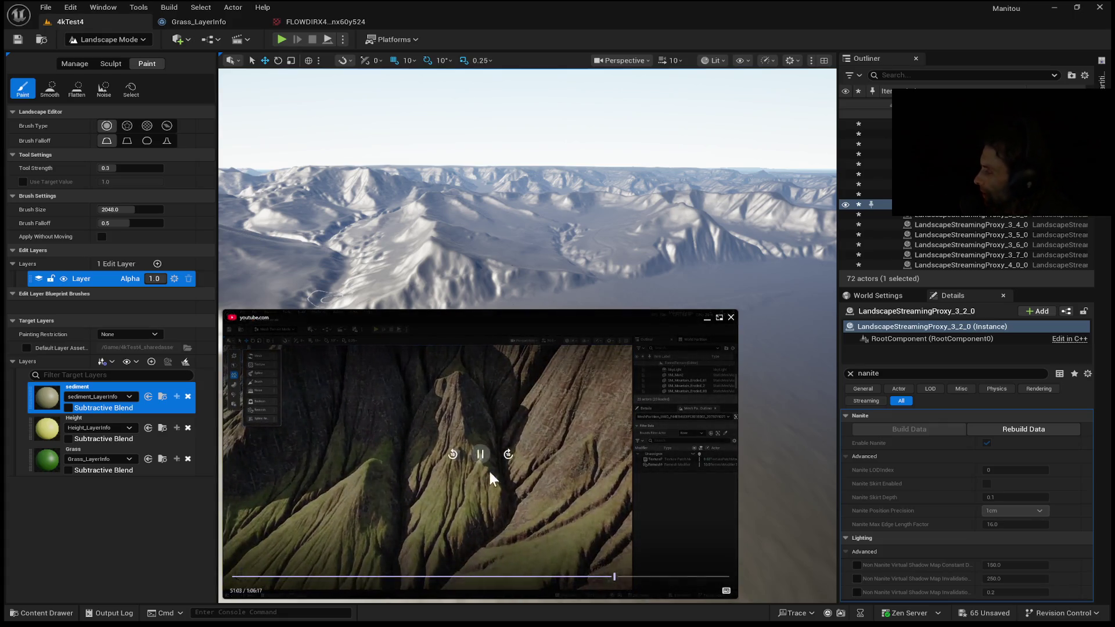
- Pause the reference video on the eroded green ridges, then resume playback
left_click(486, 455)
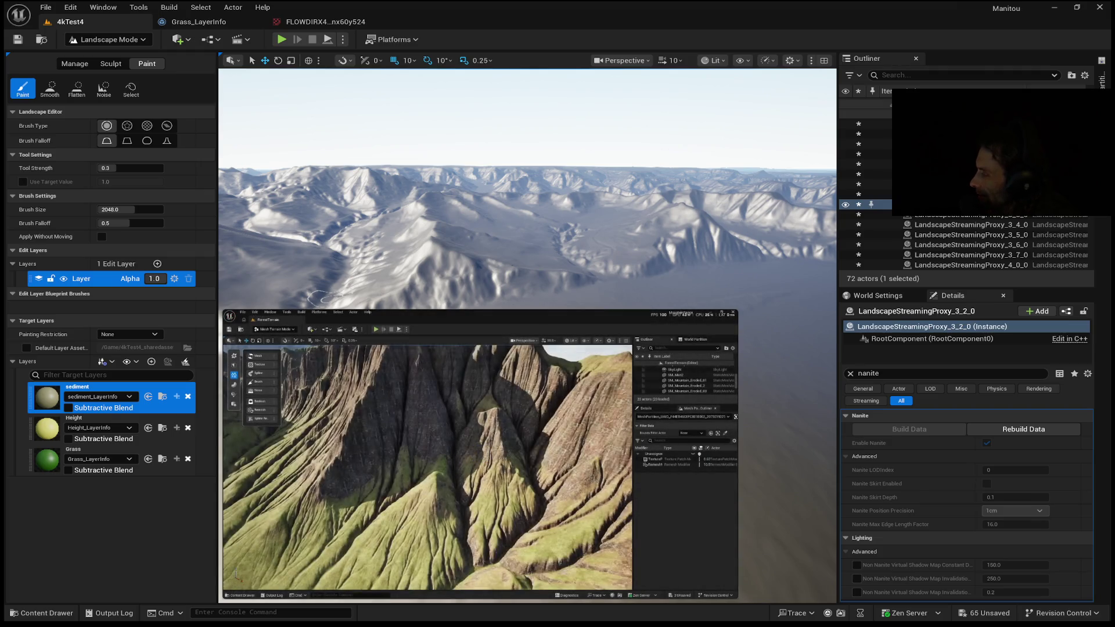
left_click(477, 455)
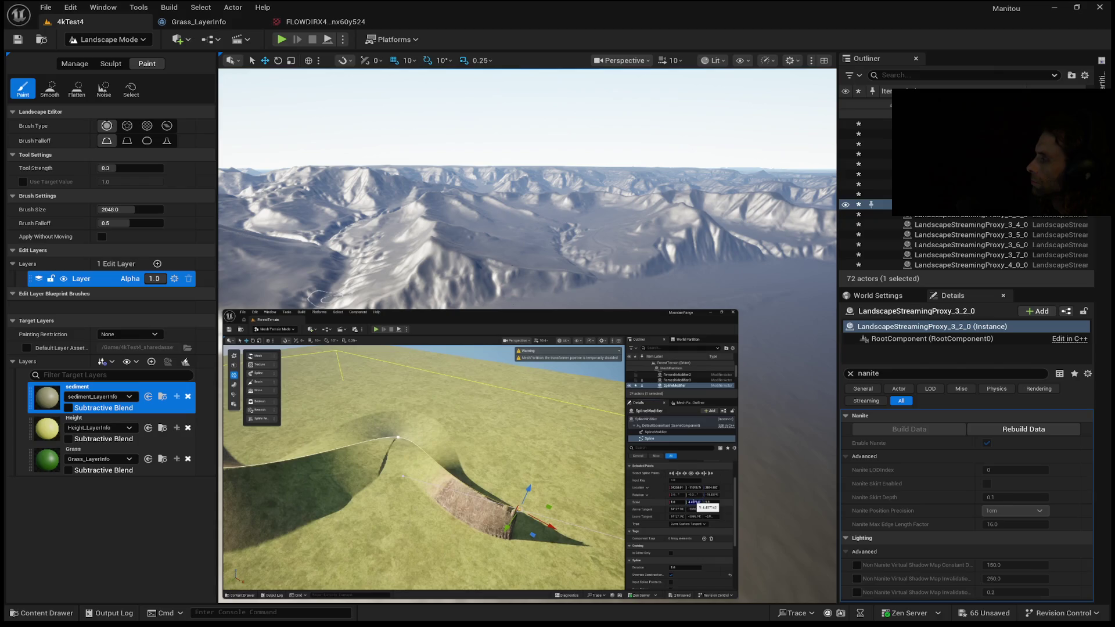
mouse_move(449, 543)
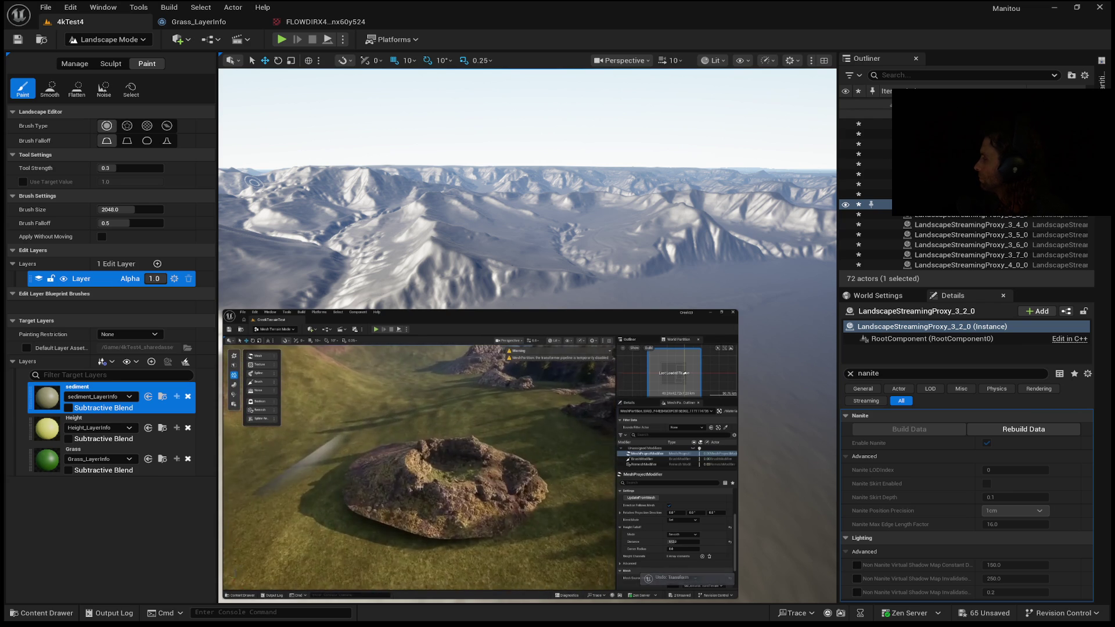
mouse_move(604, 385)
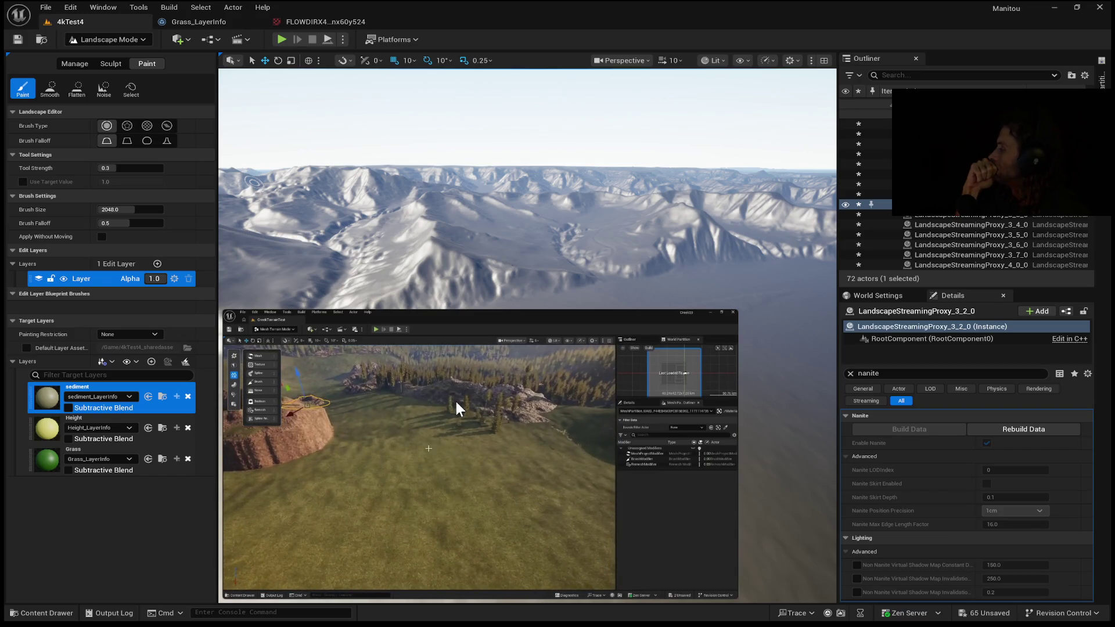
mouse_move(454, 433)
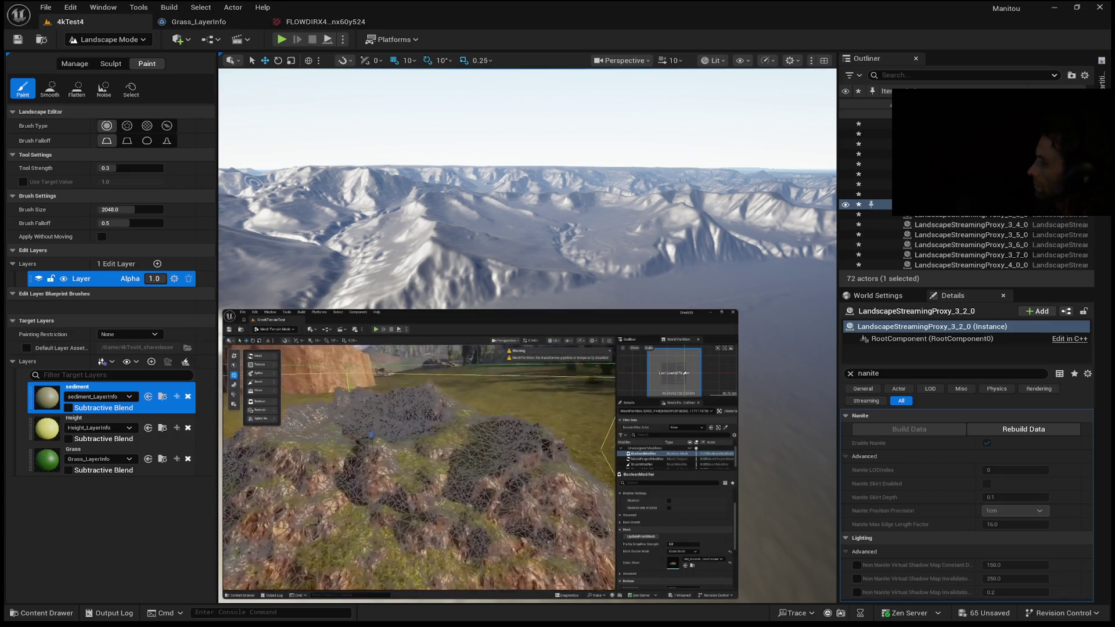
mouse_move(569, 415)
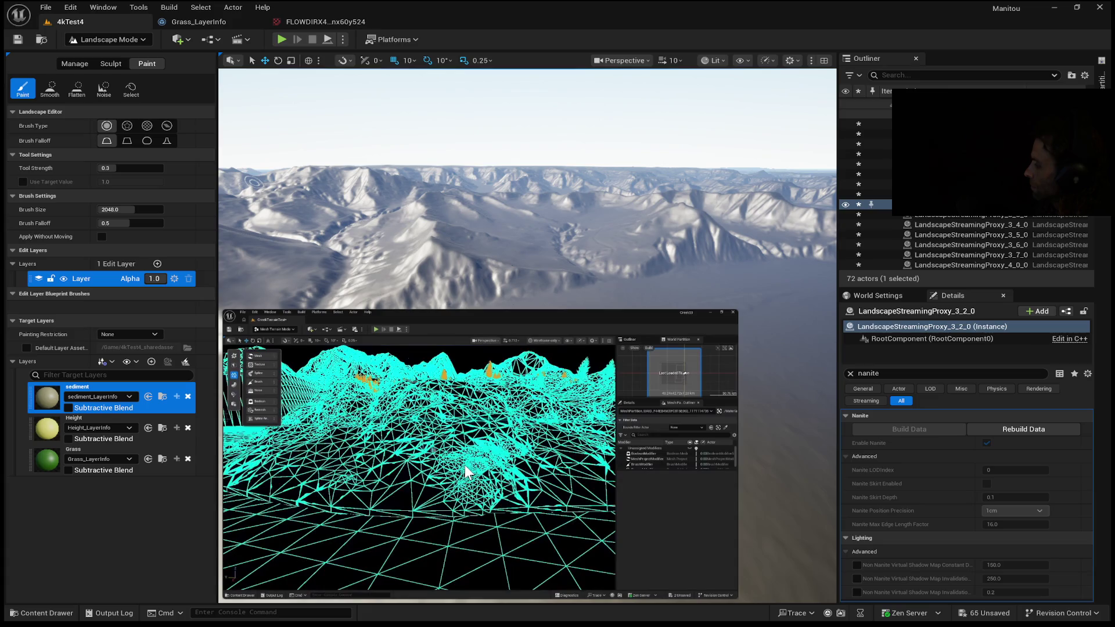
mouse_move(385, 458)
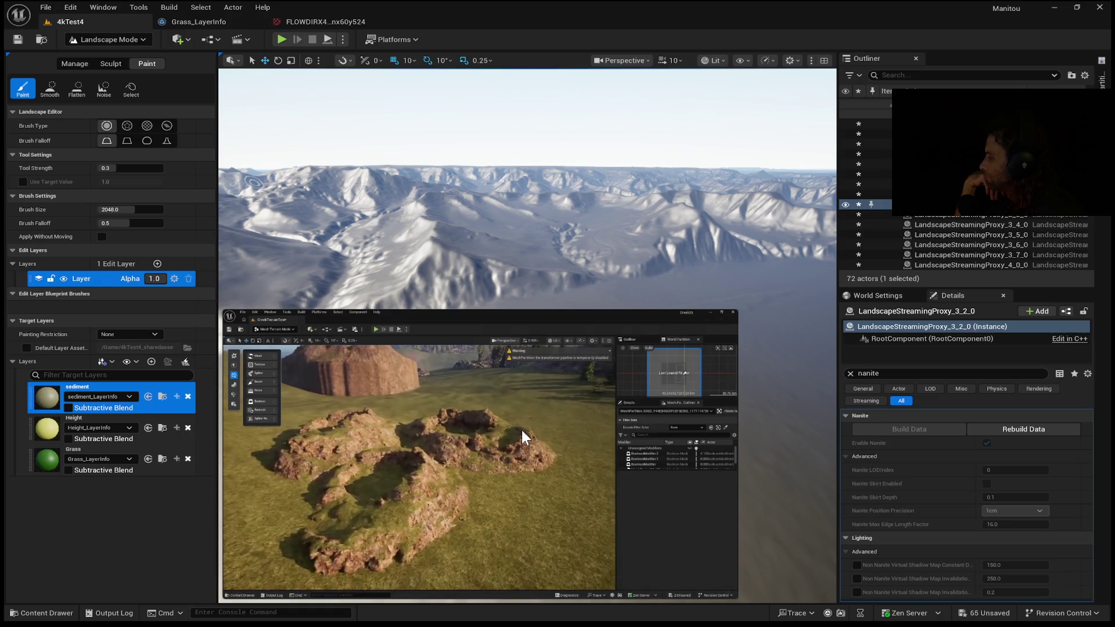
mouse_move(521, 422)
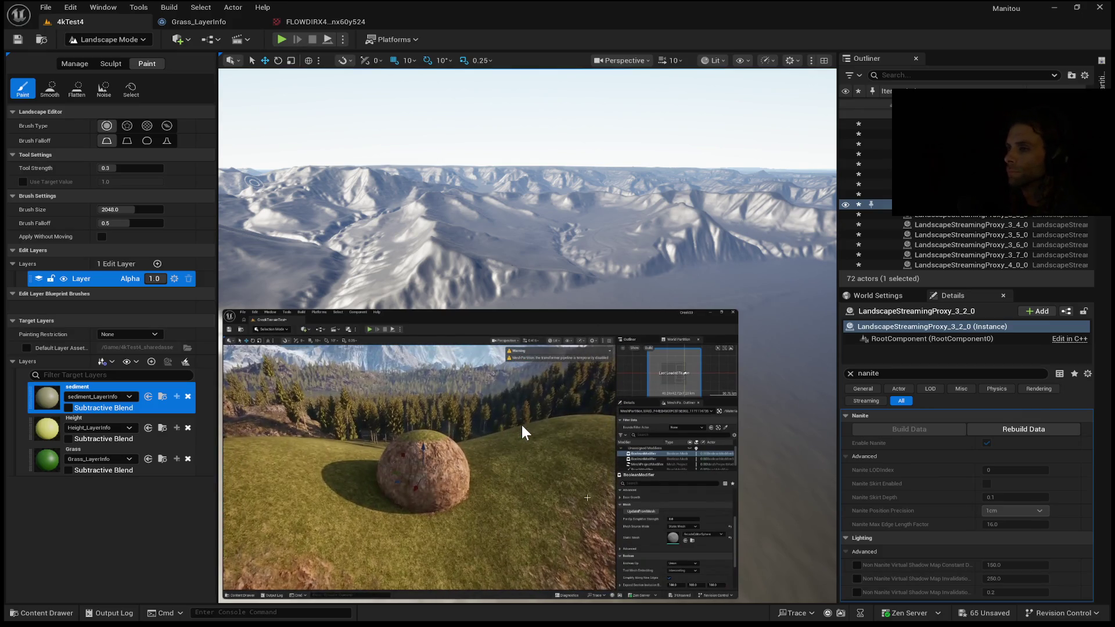
mouse_move(611, 370)
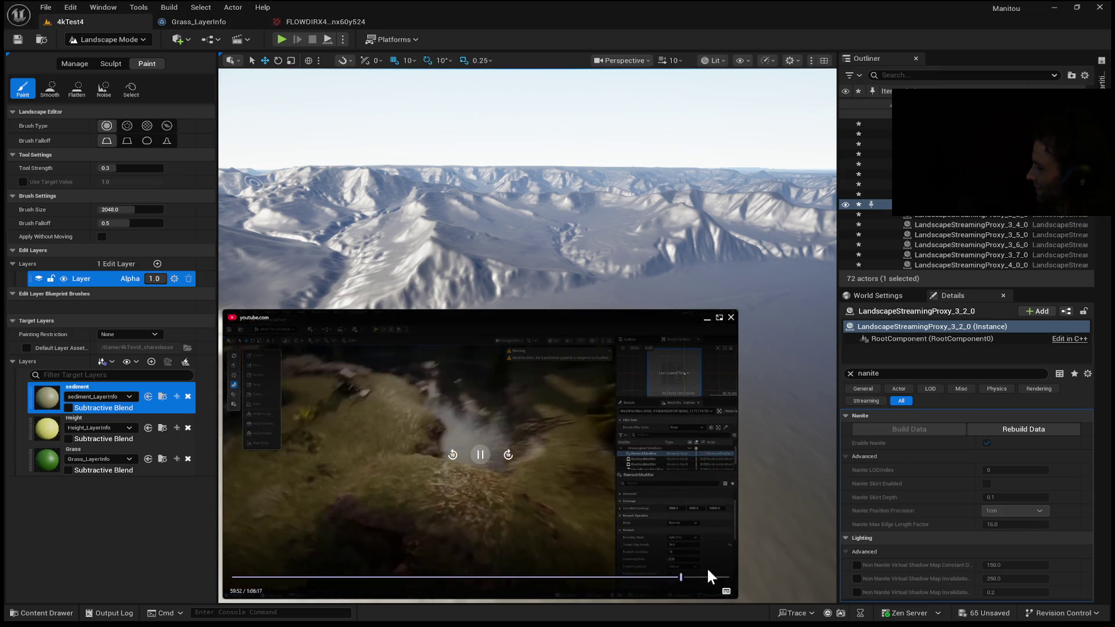
left_click(676, 581)
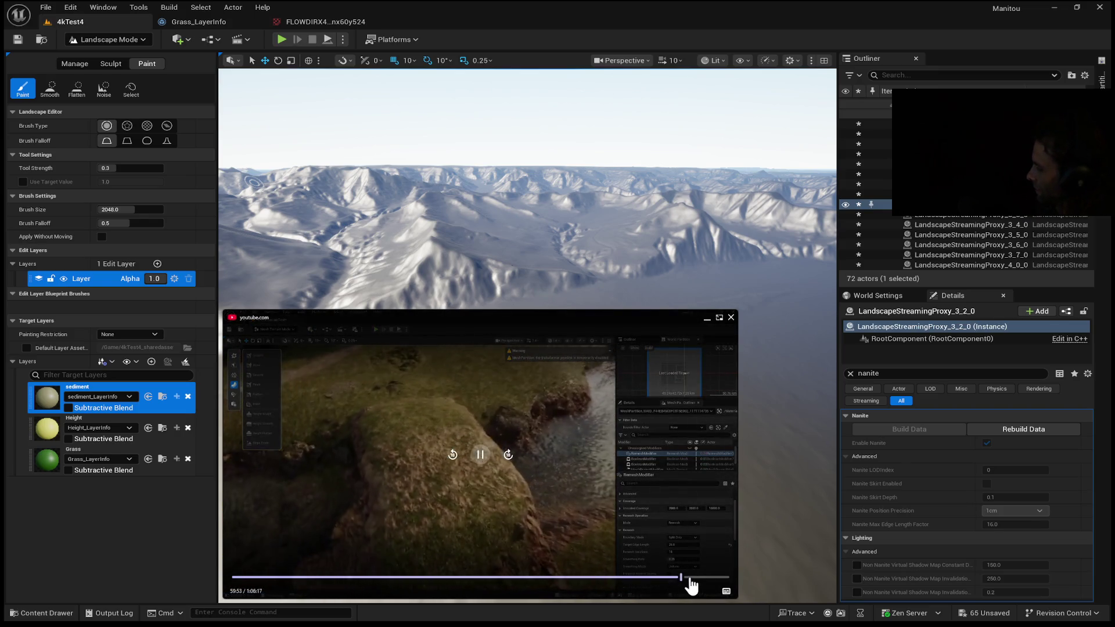
left_click(696, 584)
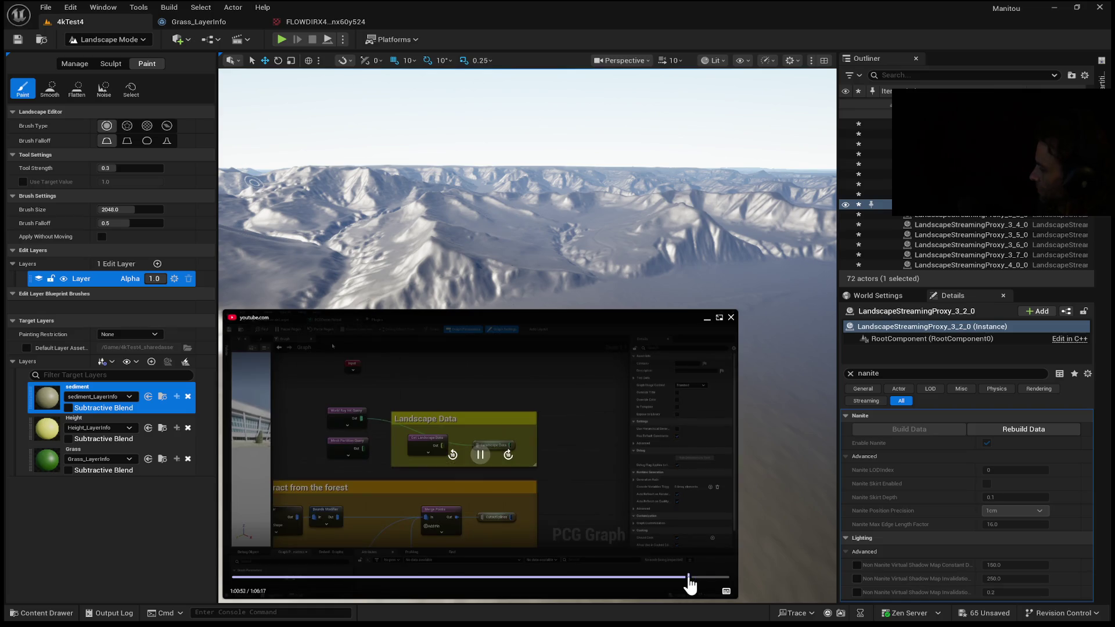
left_click(688, 581)
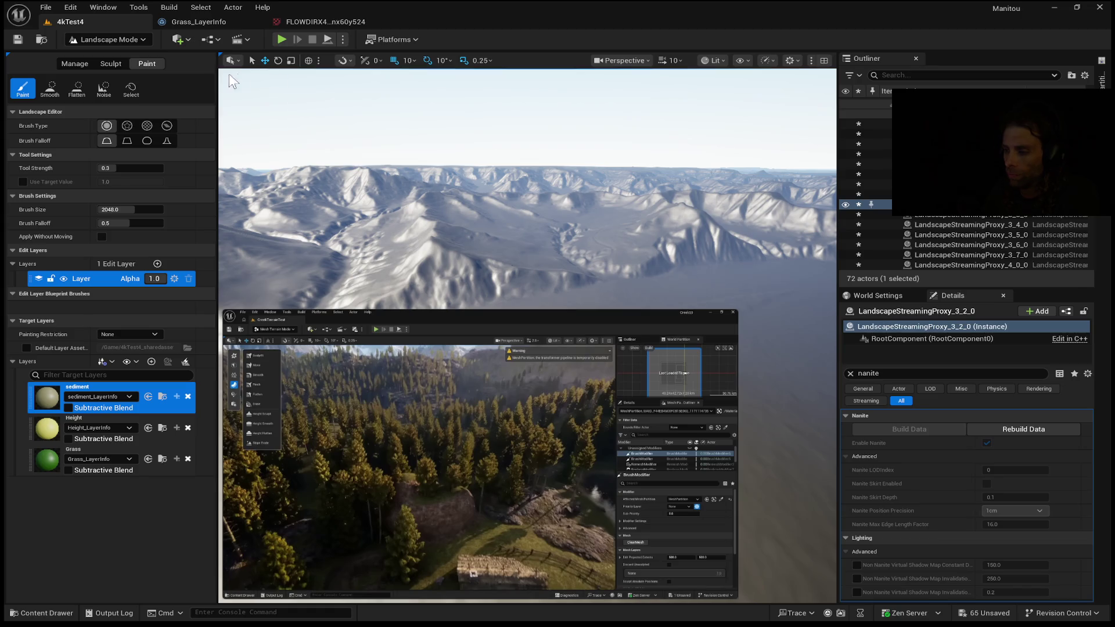
- Show the Manage Import/Export options and pause the reference video at 1:00:54
left_click(71, 61)
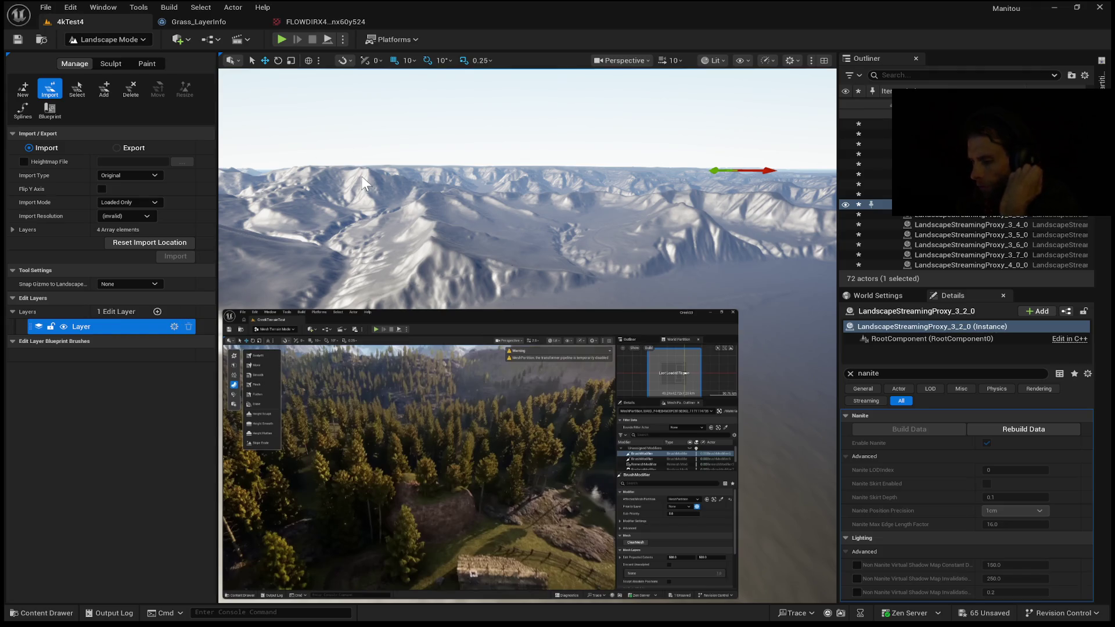
left_click(479, 454)
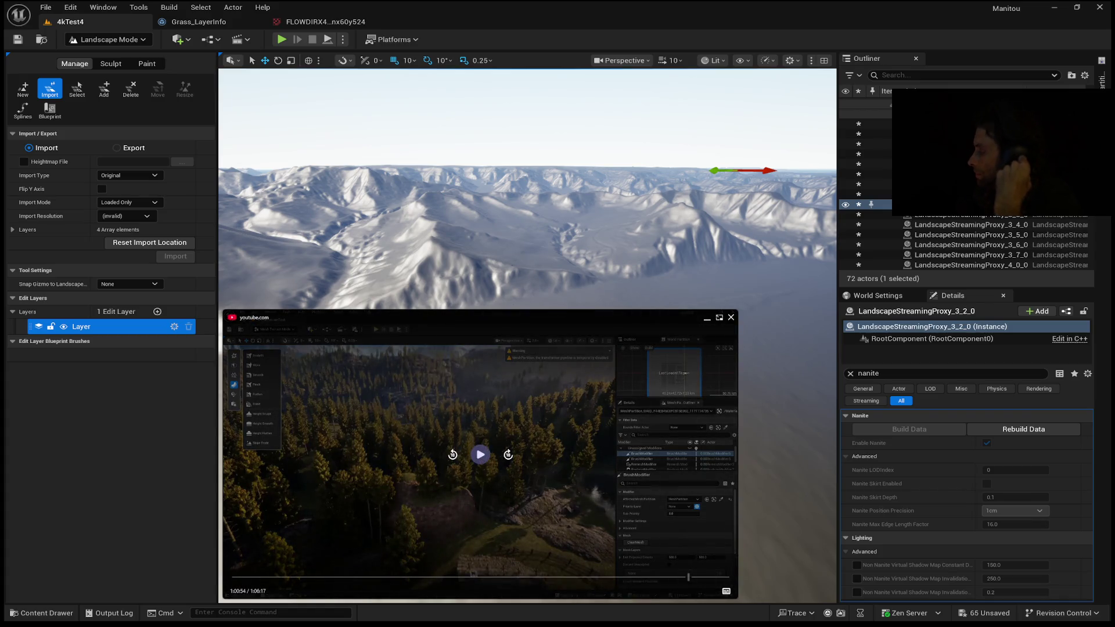